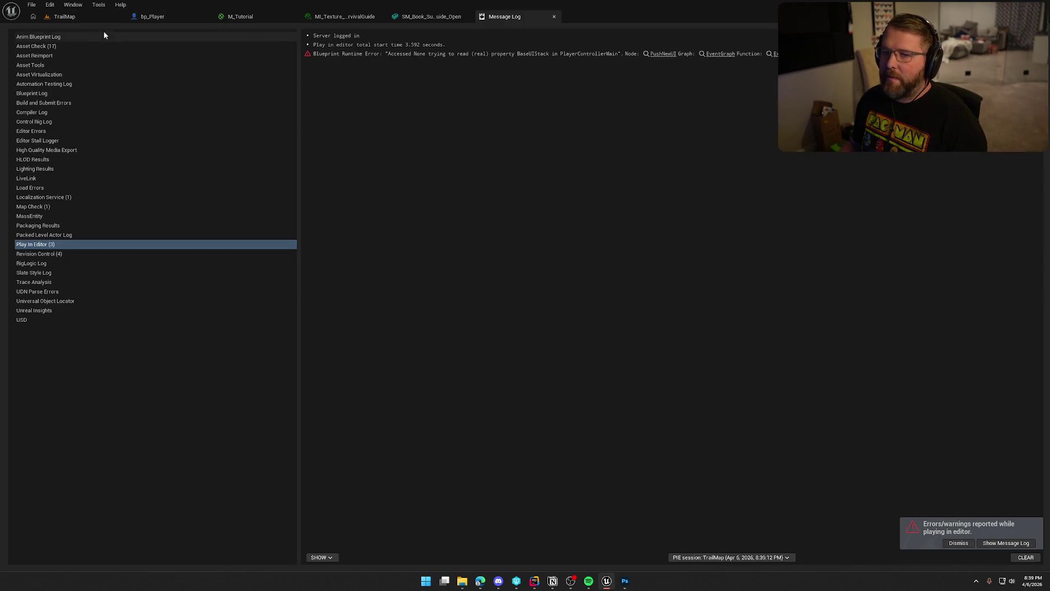
Switch from the Message Log back to the TrailMap level viewport
click(64, 17)
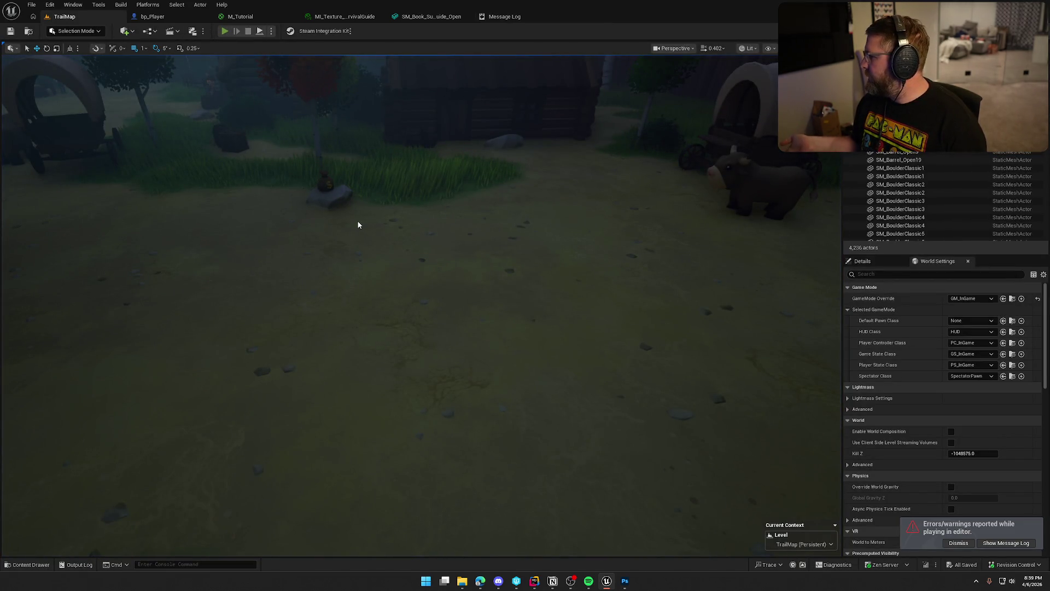
Play TrailMap in the editor, run forward, then enter slomo commands in the console, ending with 'slomo 1'
key(alt+p)
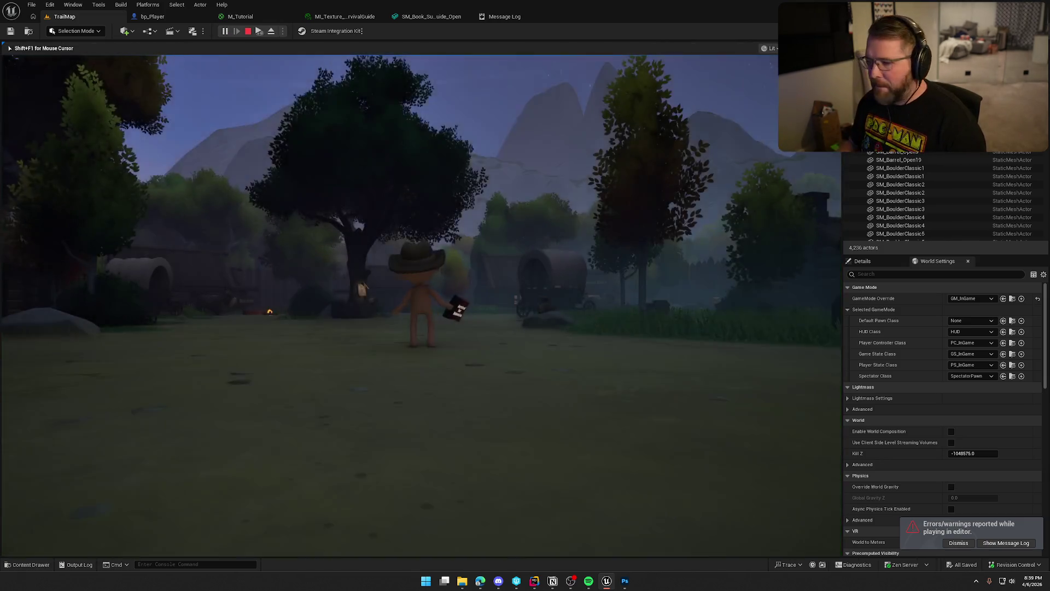
key(w)
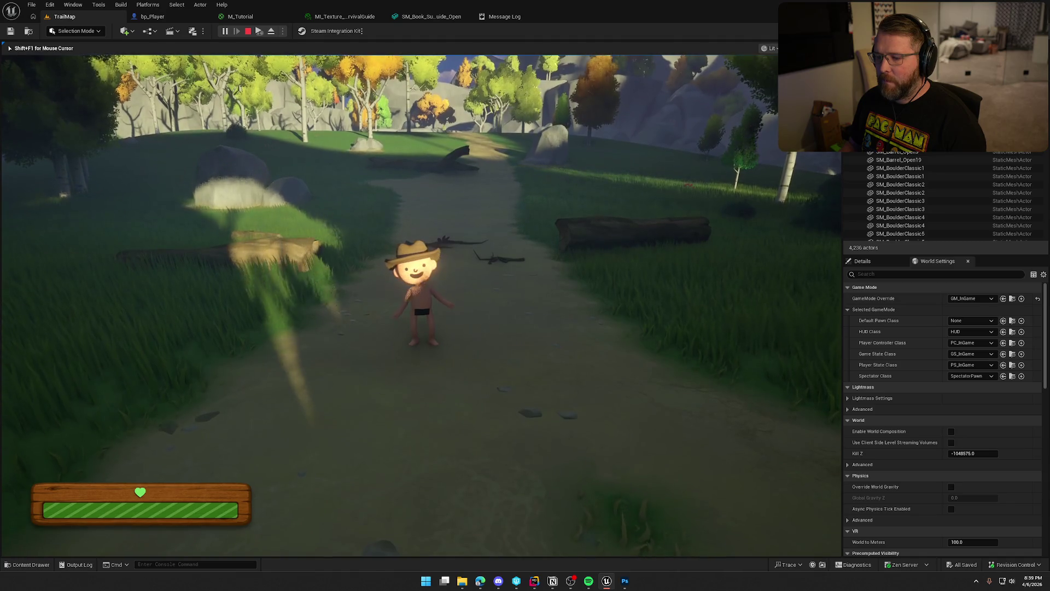
key(grave)
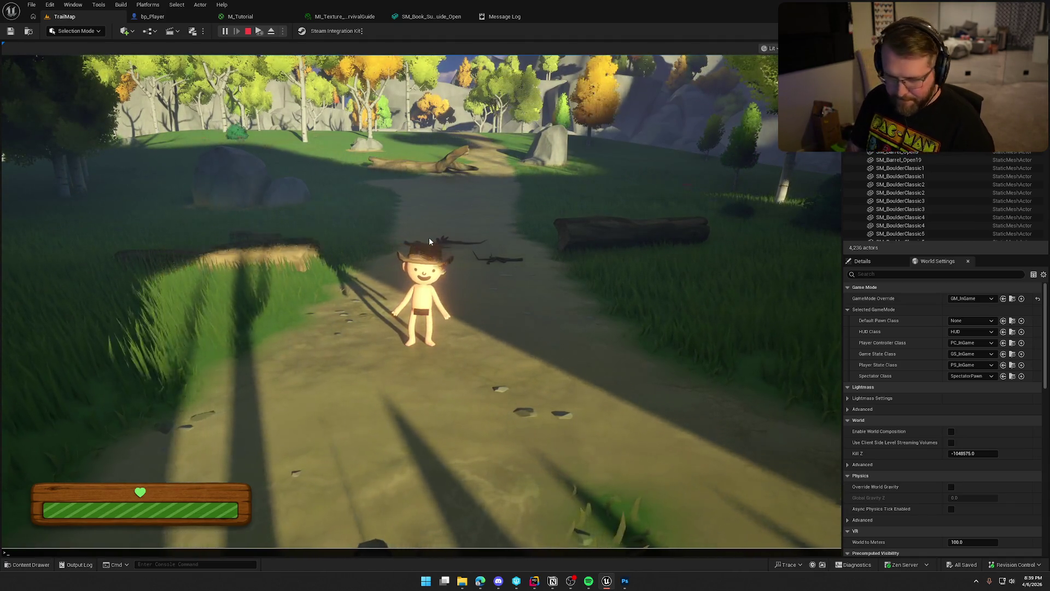
key(grave)
key(grave)
key(grave)
text(slomot)
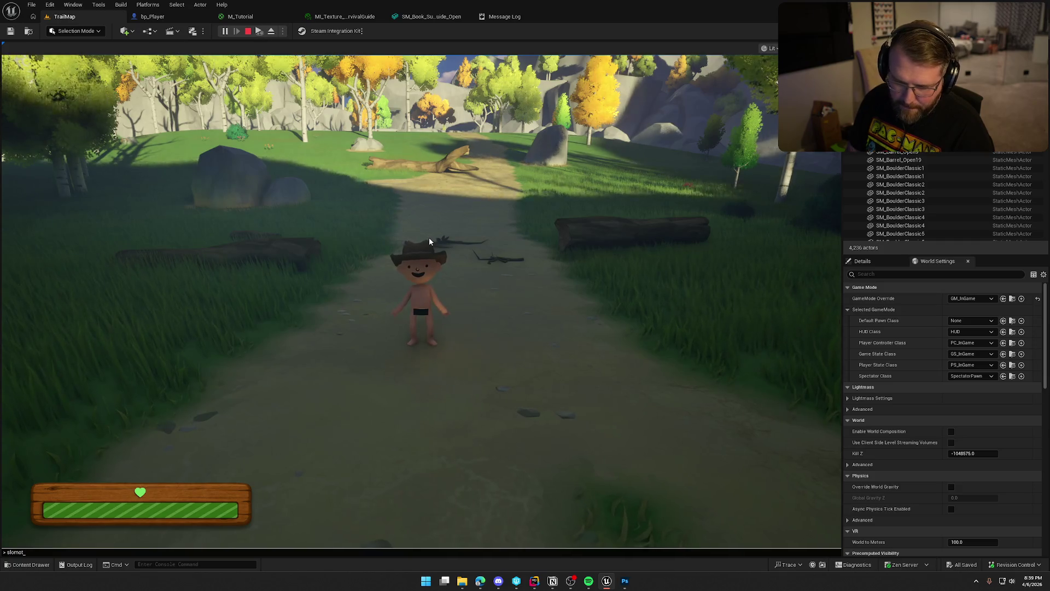
key(Return)
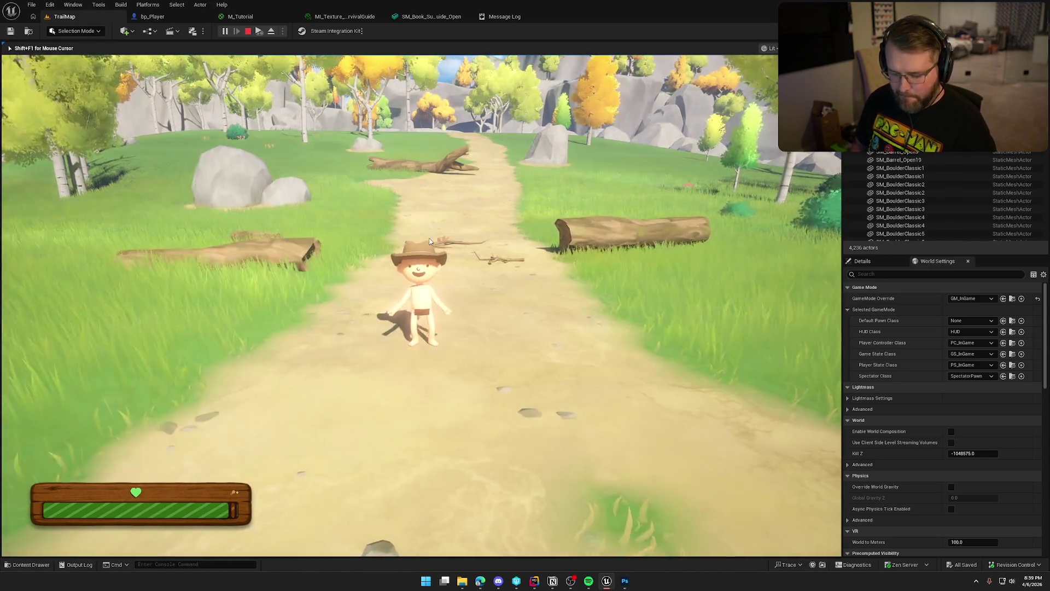
key(grave)
text(slomo 1)
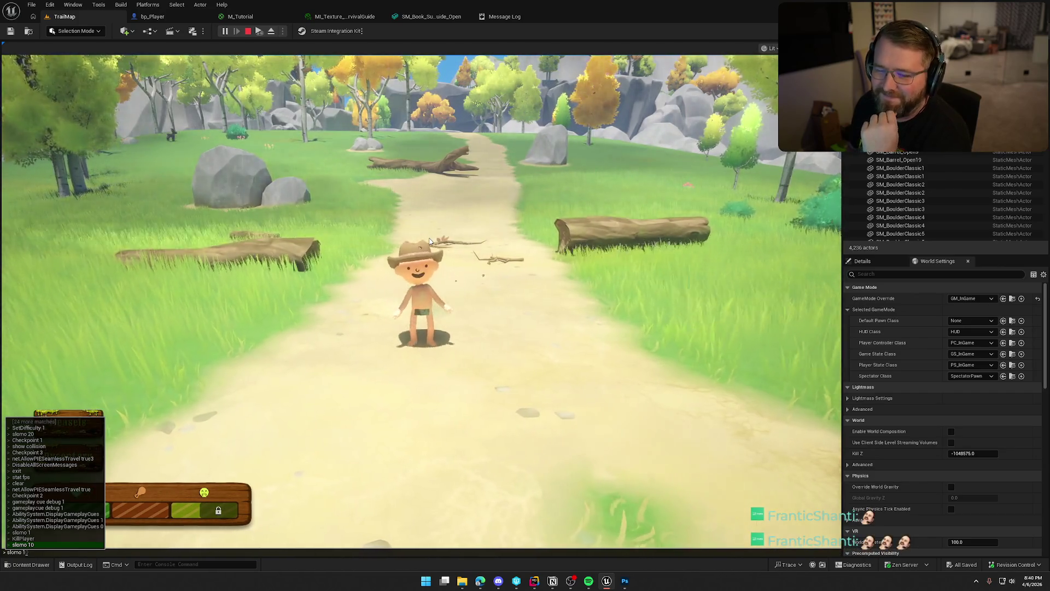
Close the console and run the character along the trail toward the gate
click(430, 241)
key(w)
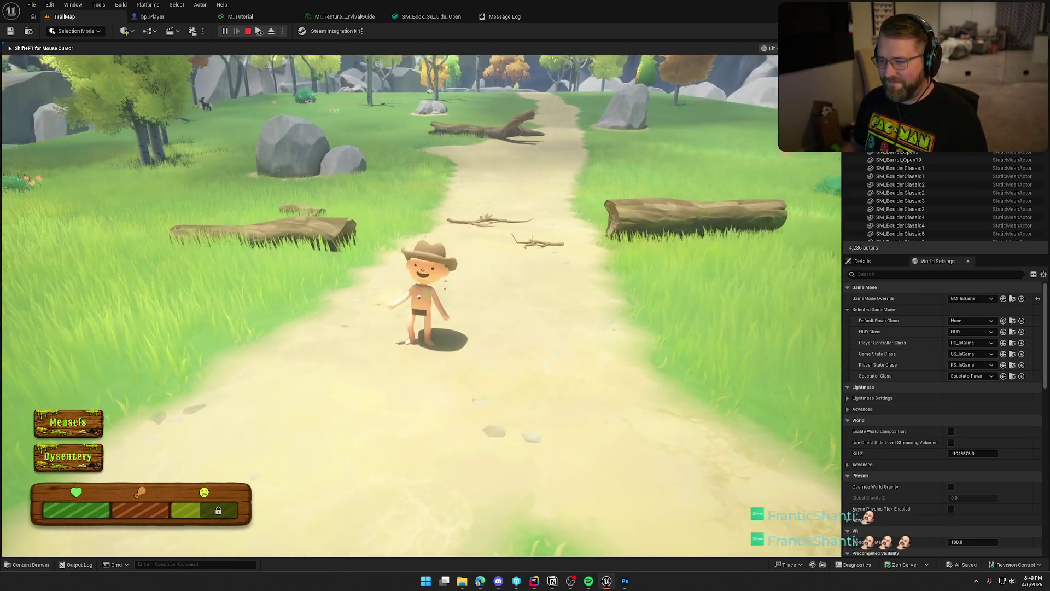
key(w)
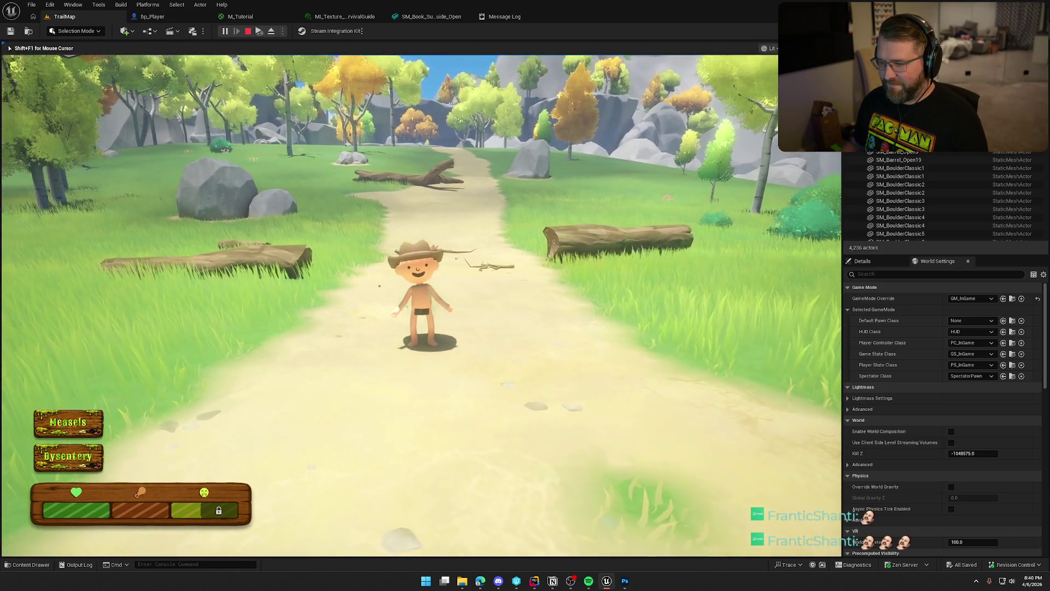
key(w)
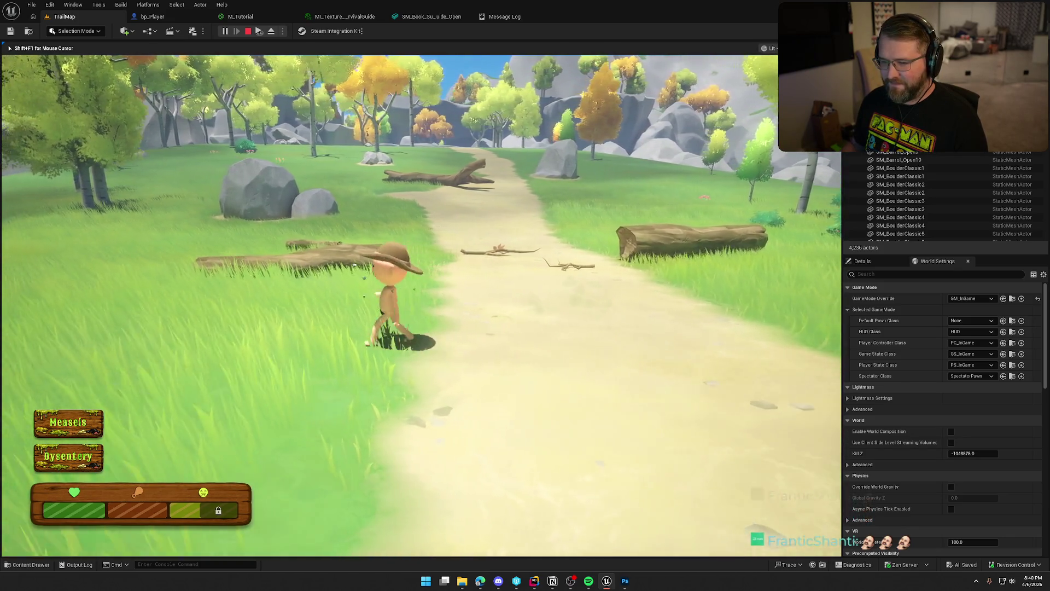
key(w)
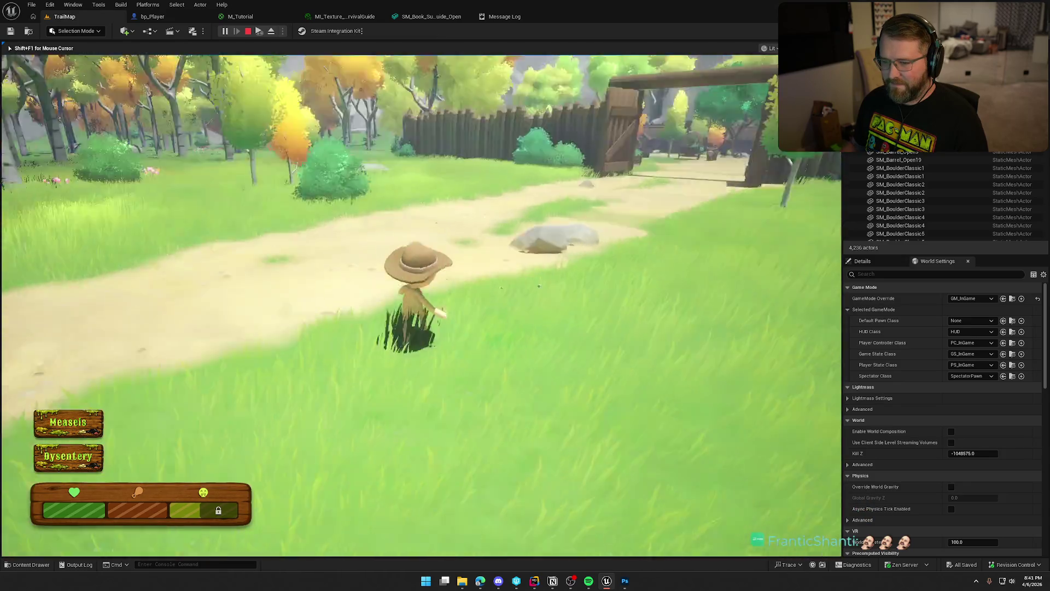
key(w)
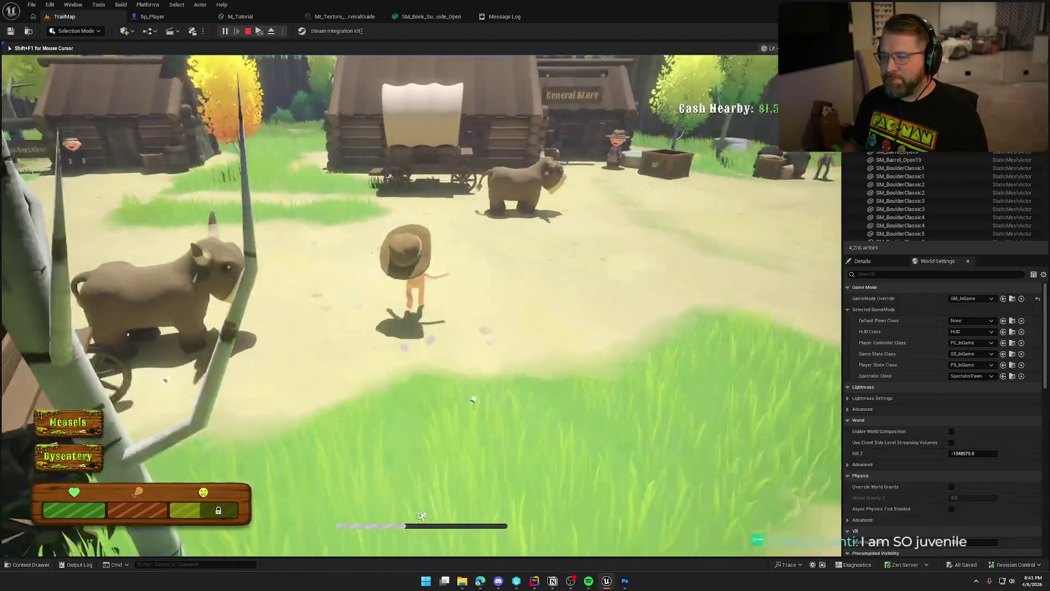
Walk past the wagon into the General Store, turn to face the camera, and start a screen snip
key(w)
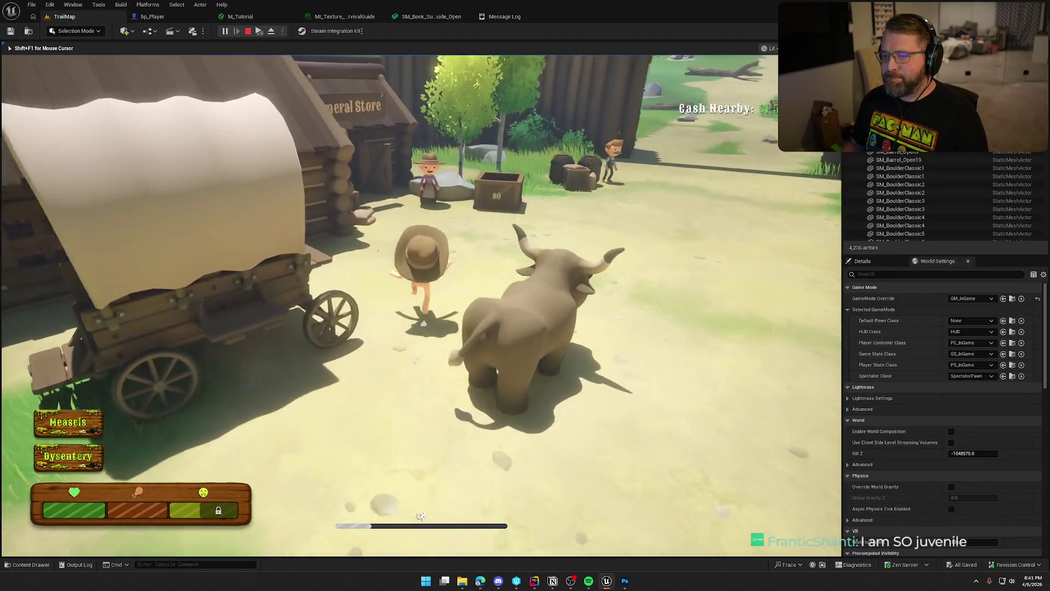
key(w)
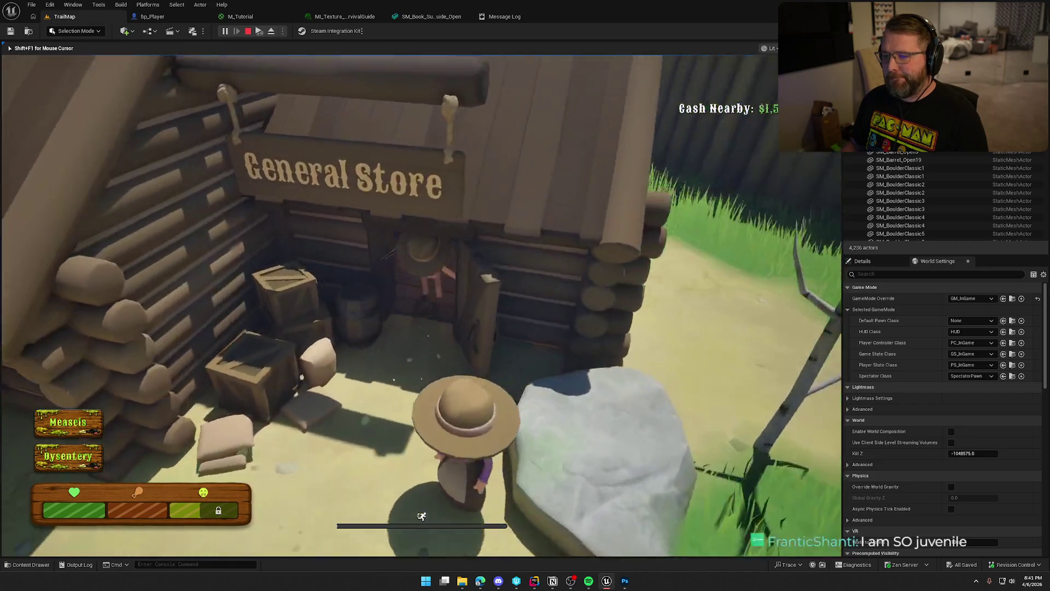
key(w)
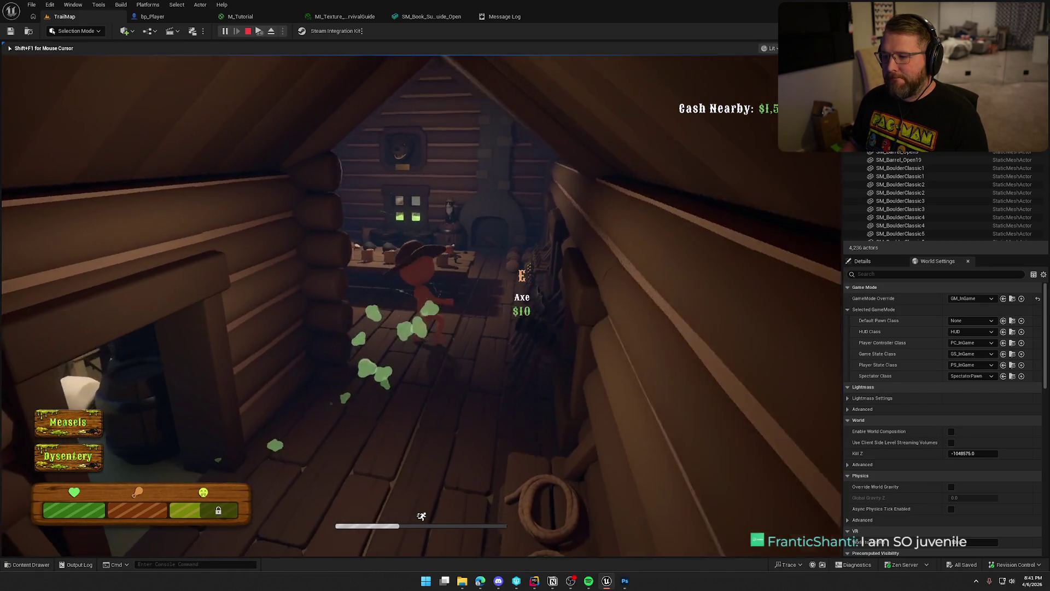
key(s)
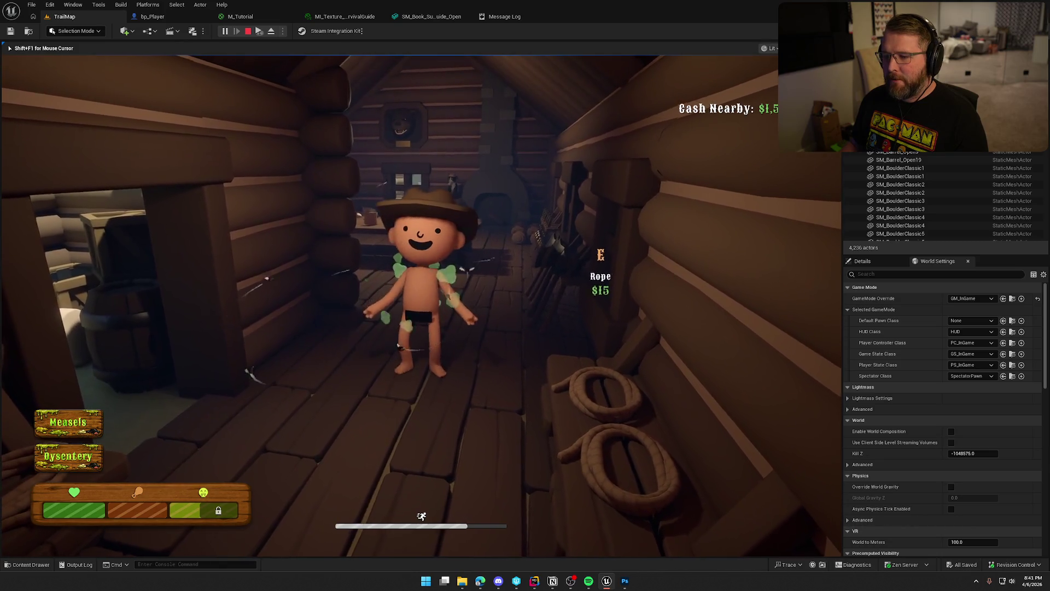
key(s)
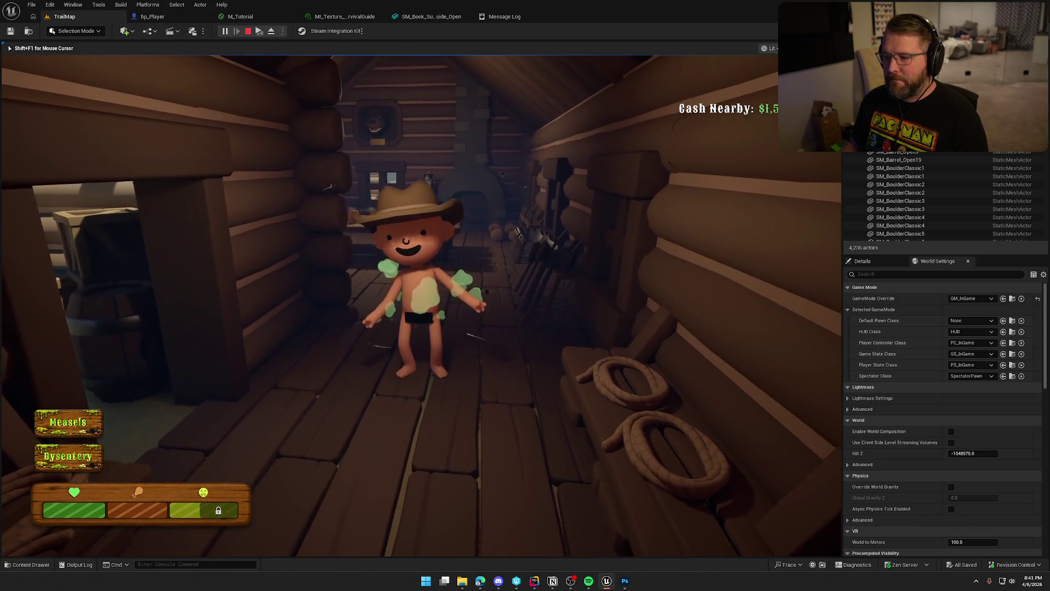
key(s)
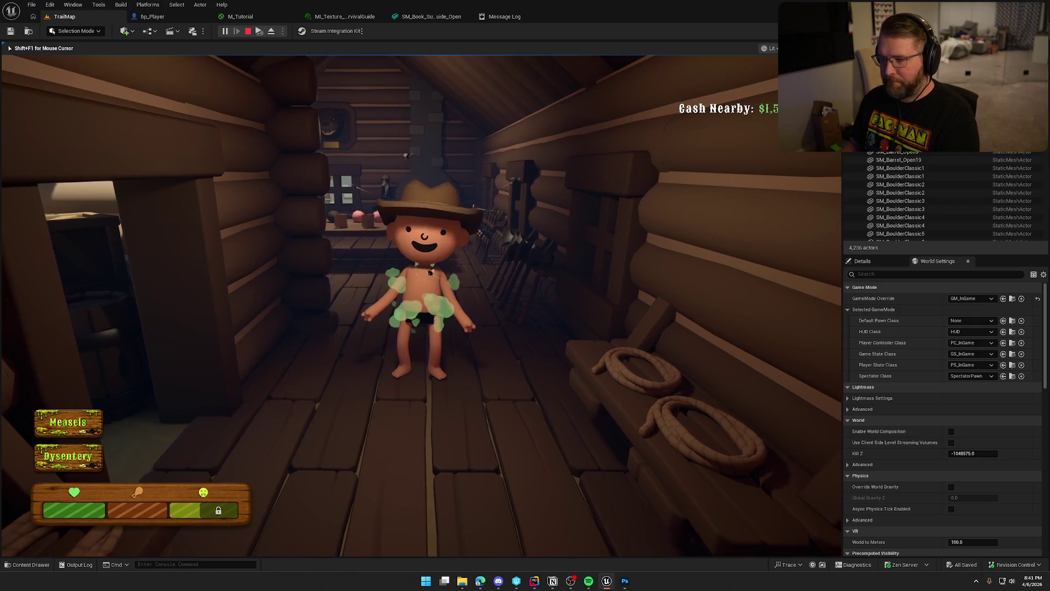
key(super+shift+s)
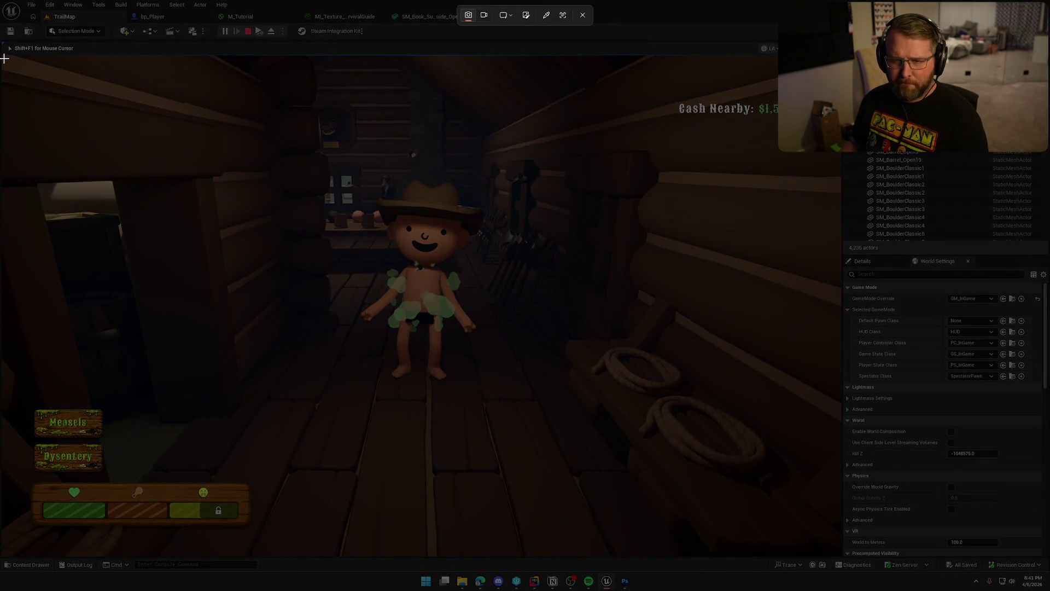
Snip the whole game viewport showing the spotted character to the clipboard
mouse_move(4, 57)
mouse_down()
mouse_move(688, 439)
mouse_move(842, 569)
mouse_move(832, 554)
mouse_up()
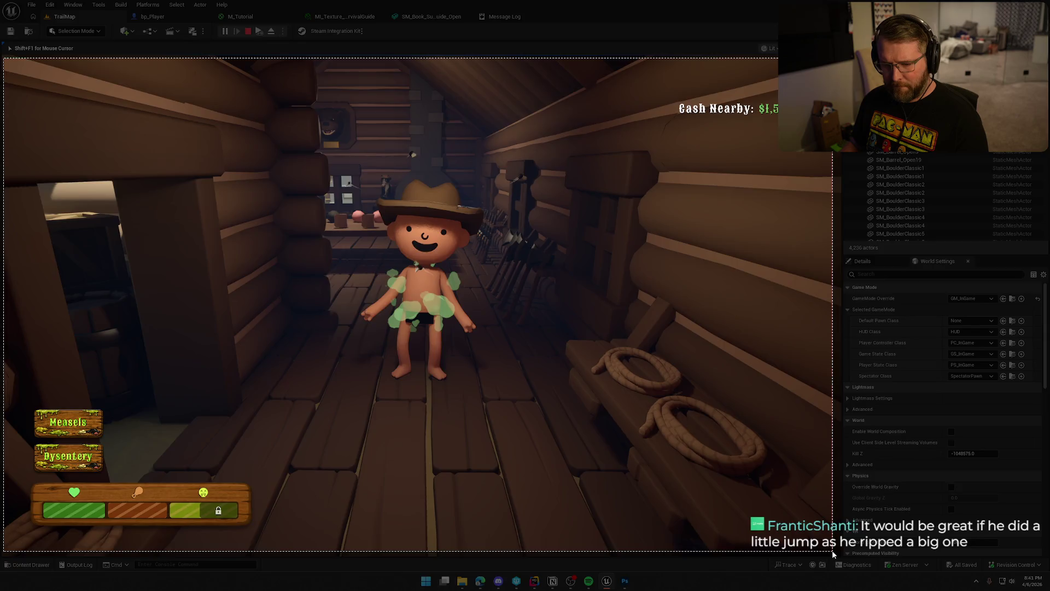
drag(833, 554, 833, 554)
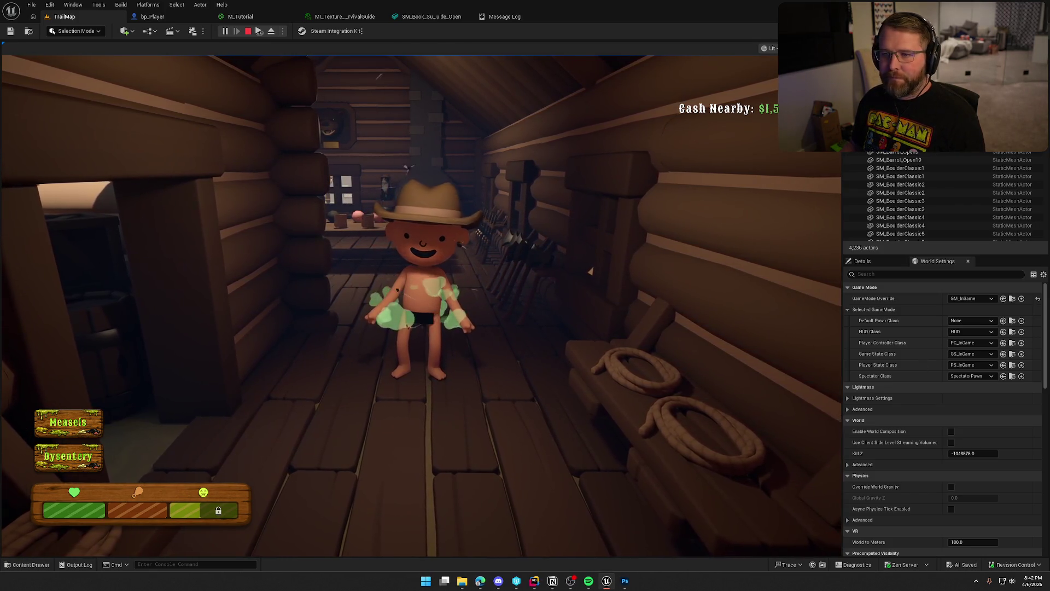
Stop Play in Editor and pull the viewport back to show the store exterior, wagon and ox
key(Escape)
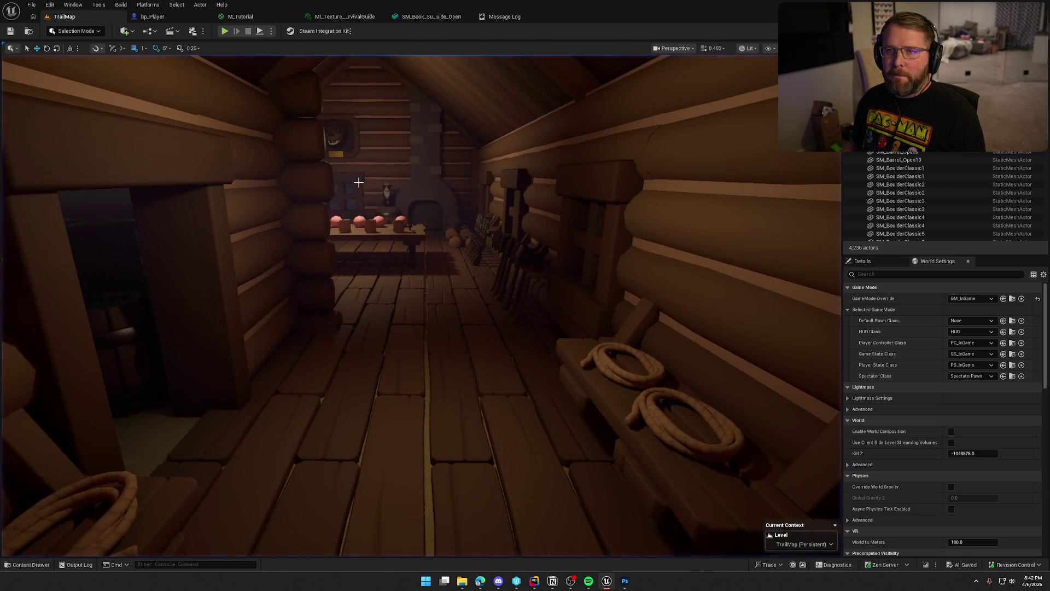
scroll(433, 205, down, 10)
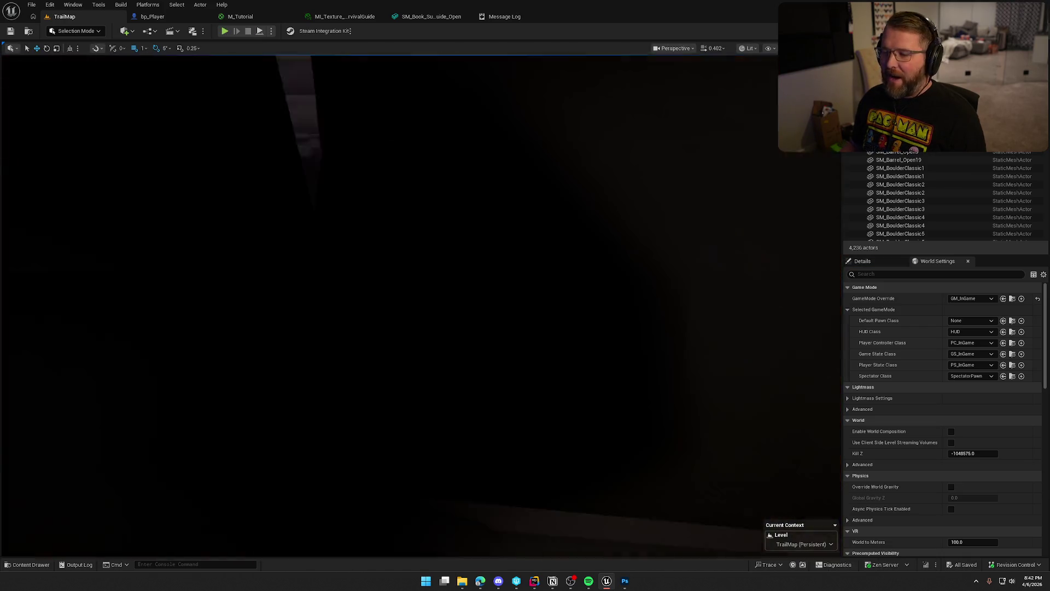
scroll(437, 208, down, 5)
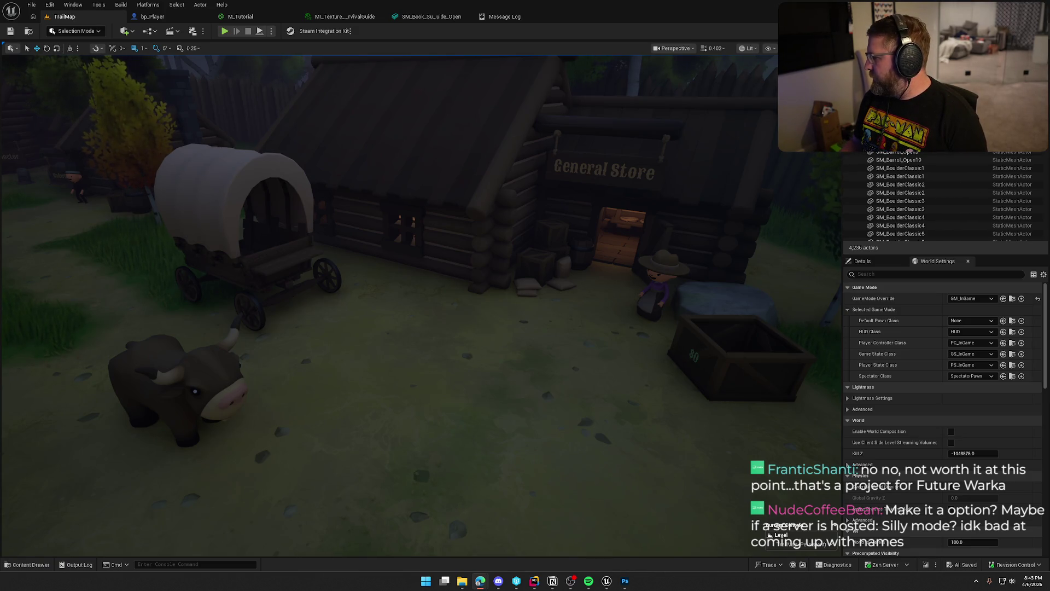
key(alt+Tab)
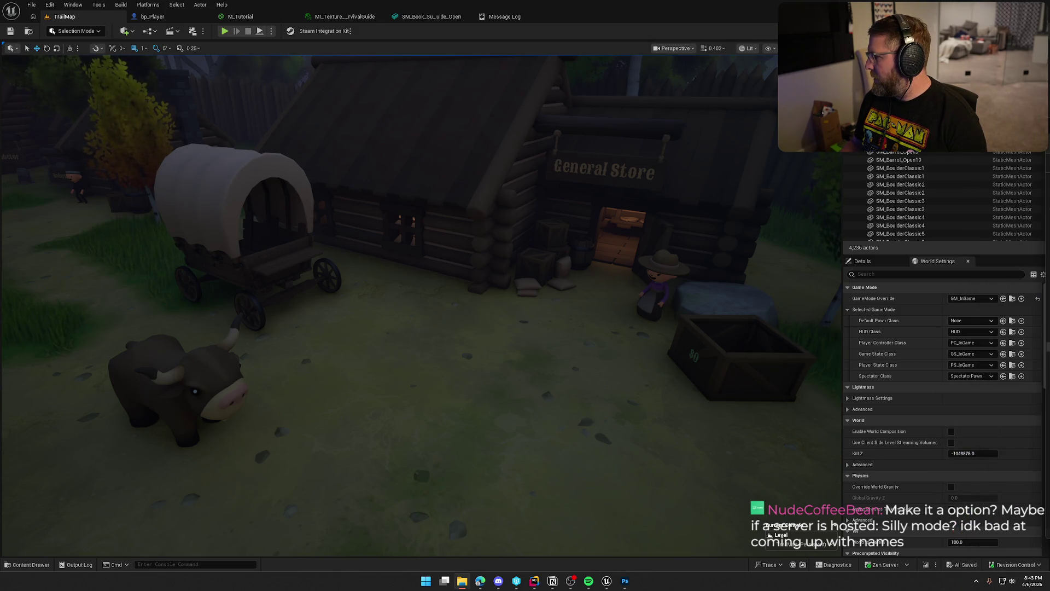
key(alt+Tab)
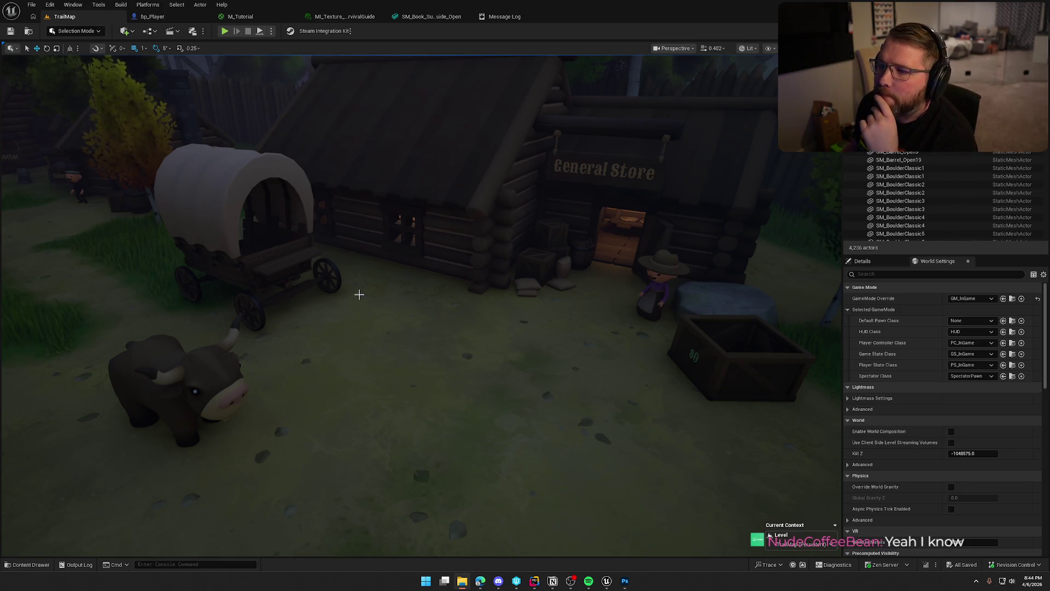
click(507, 16)
Close the Message Log and switch to the MI_Texture_Book_SurvivalGuide material instance
click(554, 16)
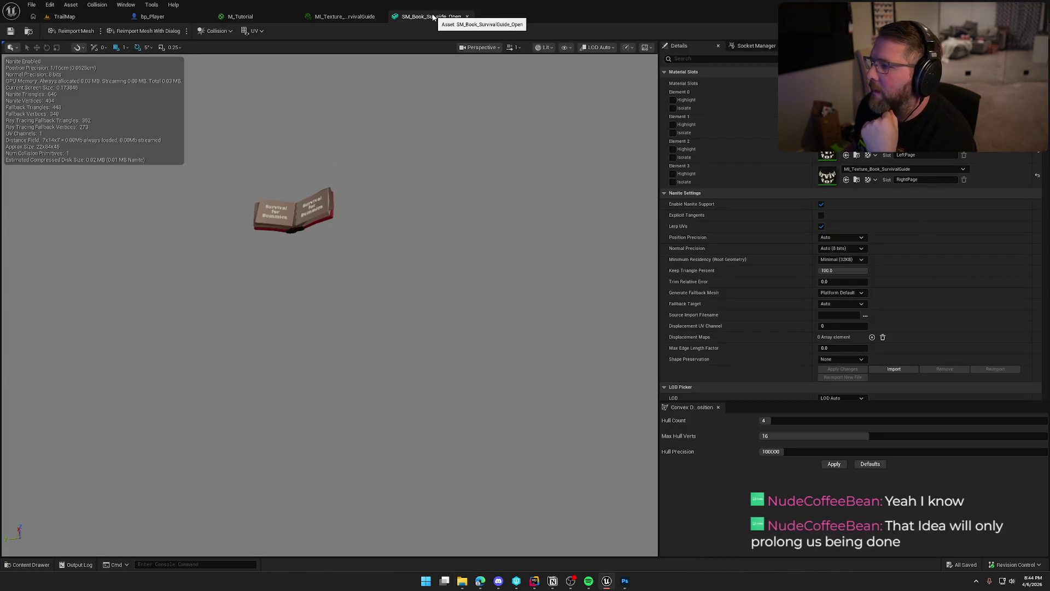
double_click(825, 153)
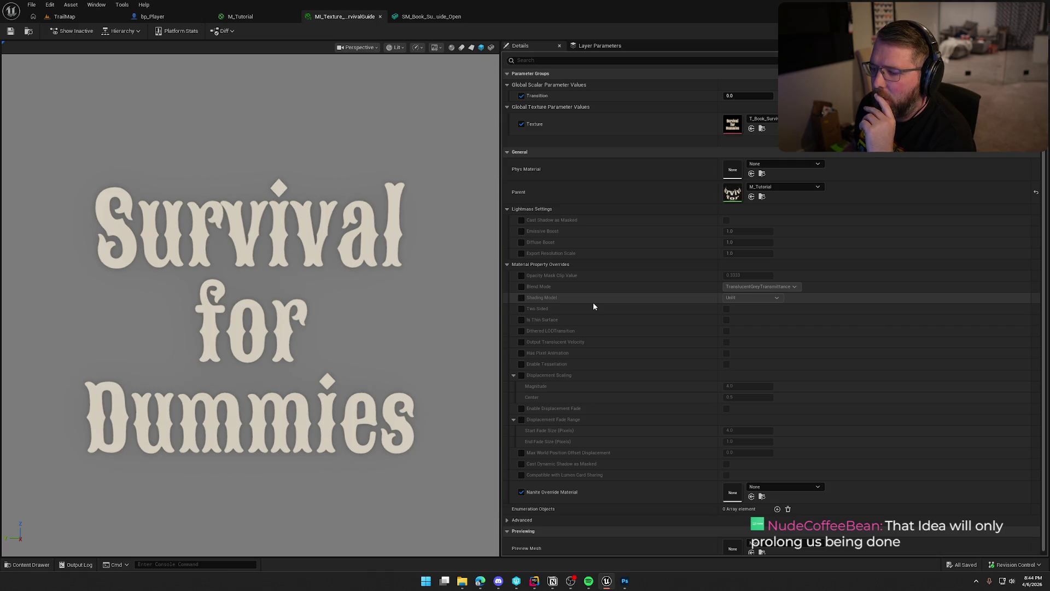
Open the parent M_Tutorial material and set its shading model to Default Lit
double_click(733, 193)
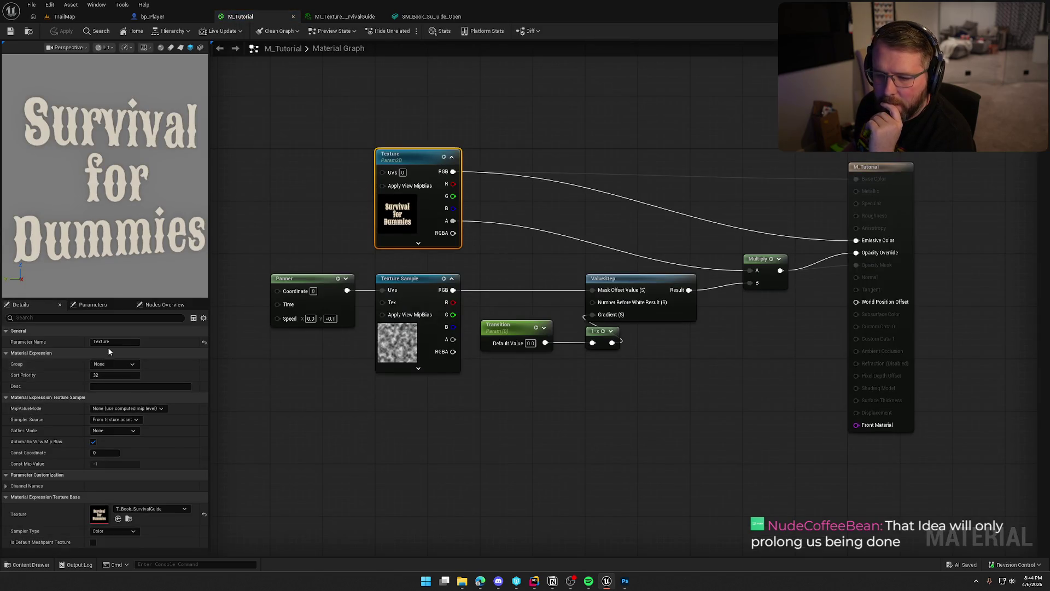
click(241, 419)
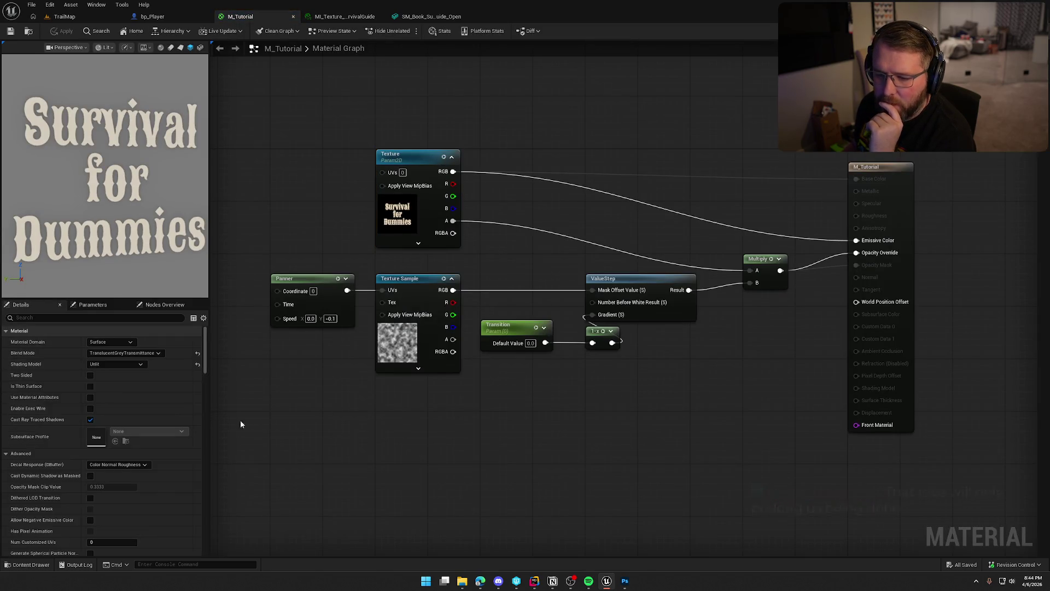
click(126, 362)
click(110, 379)
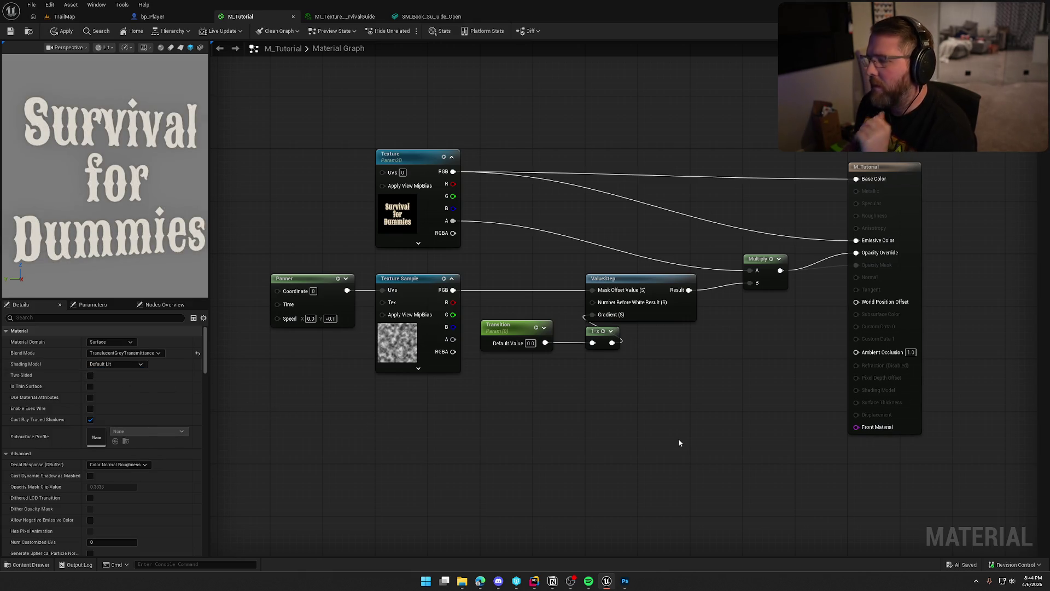
Disconnect the texture from Emissive Color, apply the change, and return to TrailMap
alt+click(856, 240)
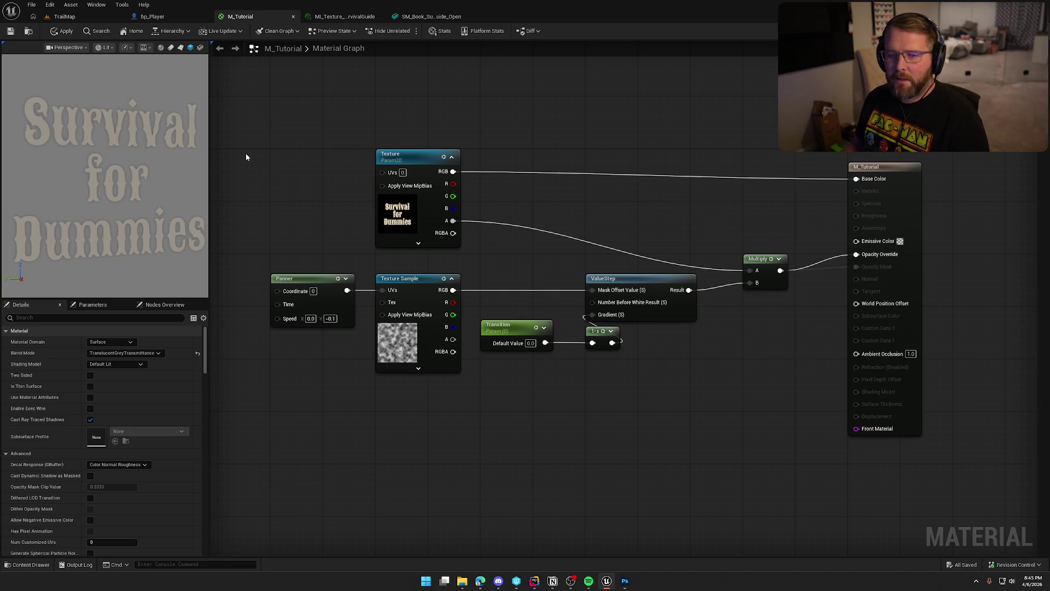
drag(202, 162, 126, 164)
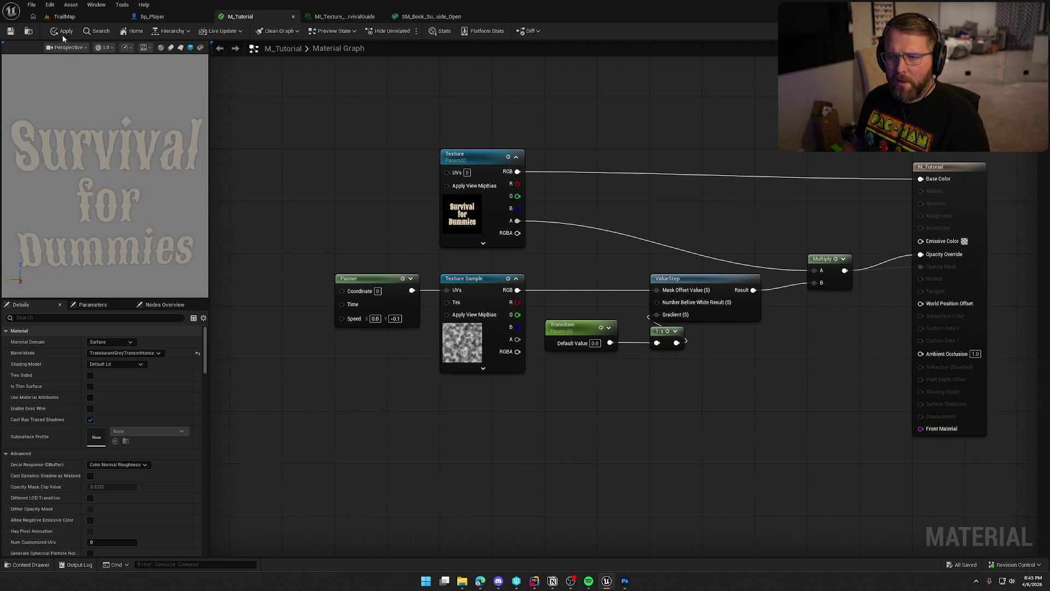
click(10, 32)
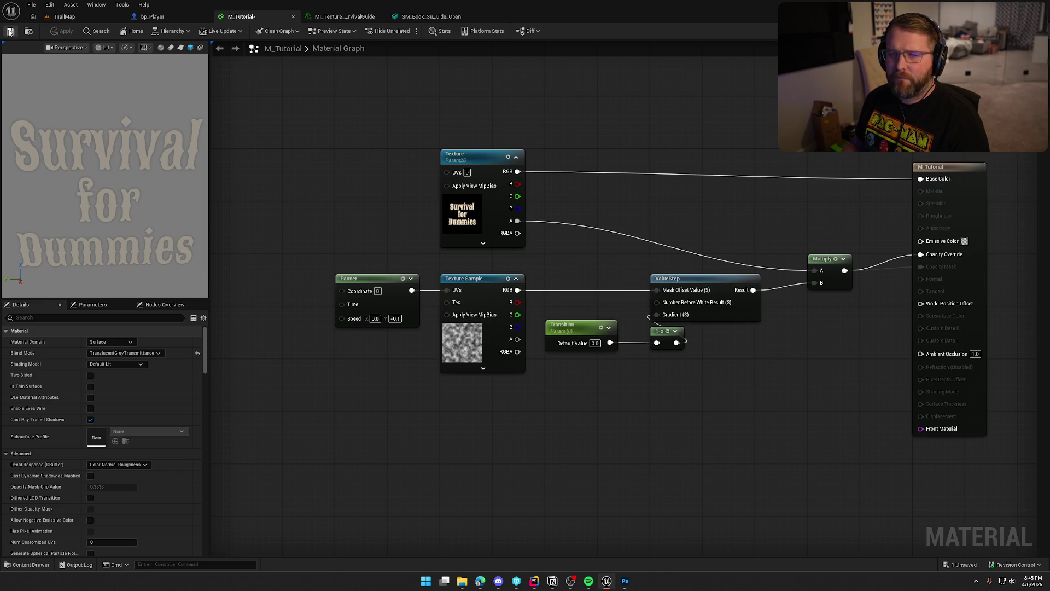
click(64, 16)
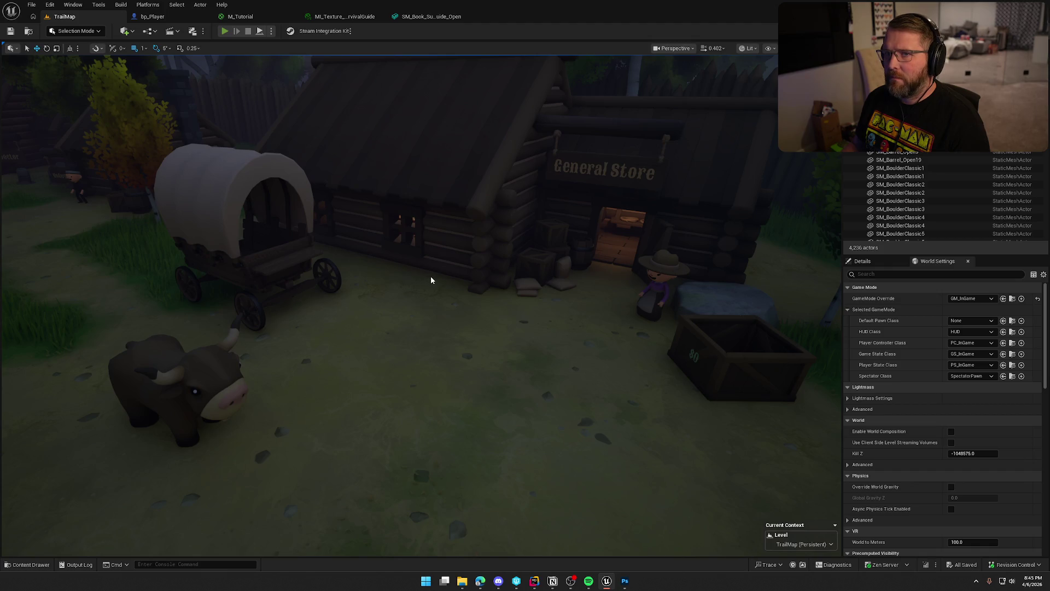
Play the level, walk into the village, open the Survival for Dummies book, then stop play
key(alt+p)
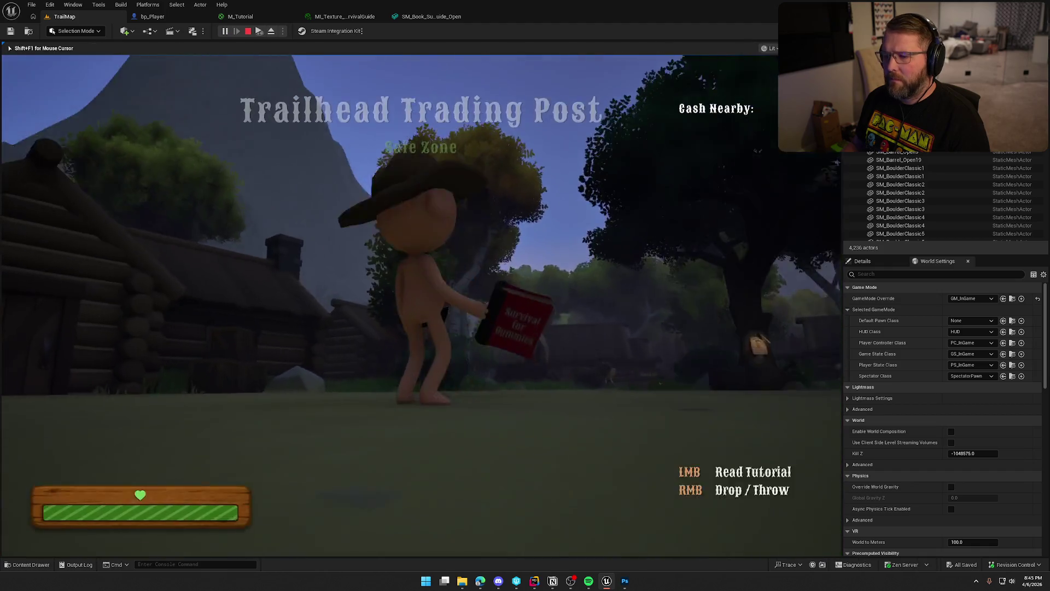
key(w)
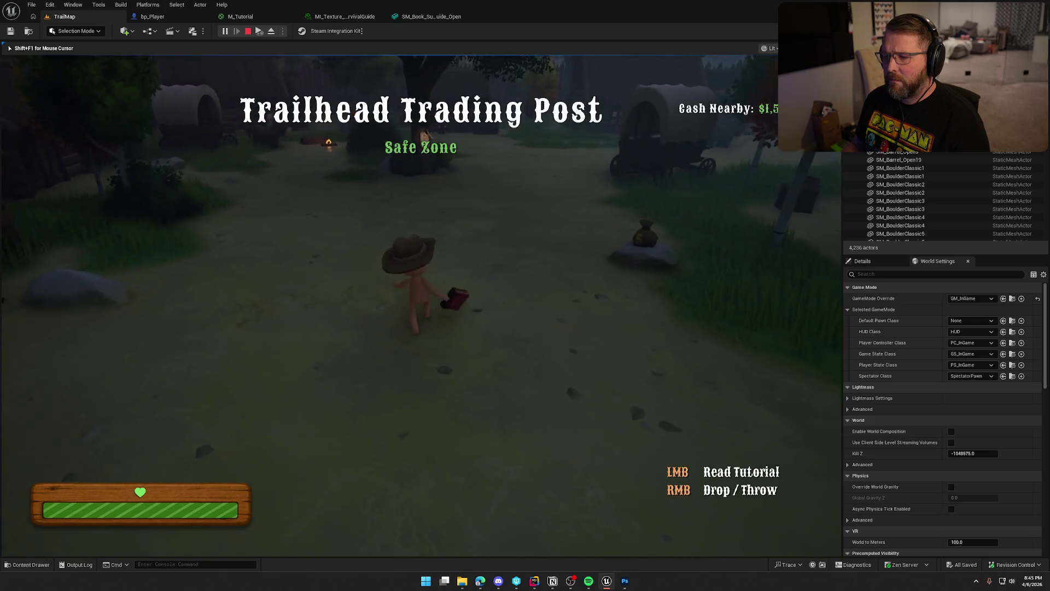
click(457, 317)
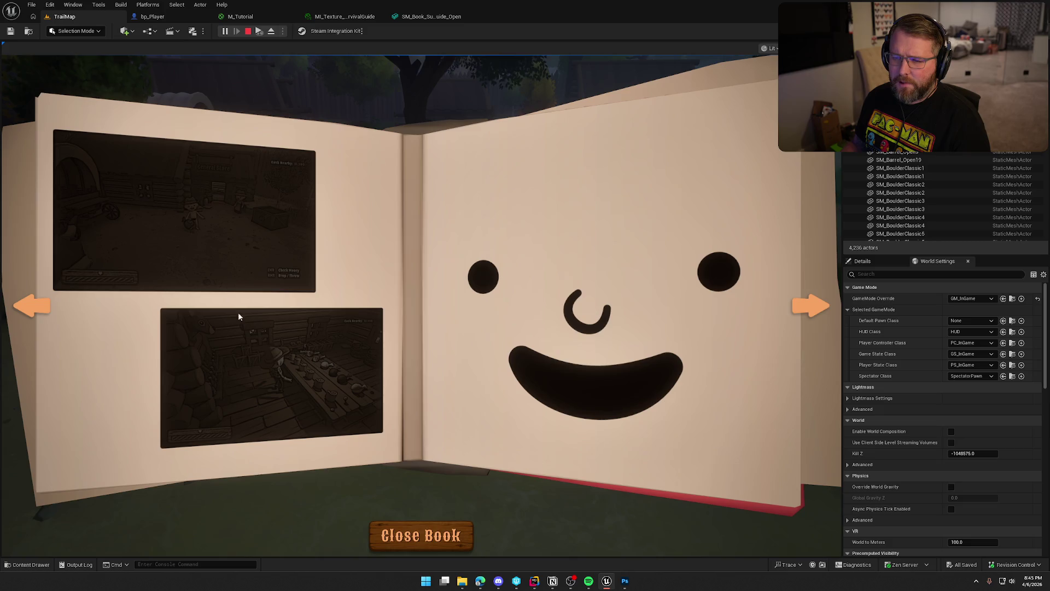
key(Escape)
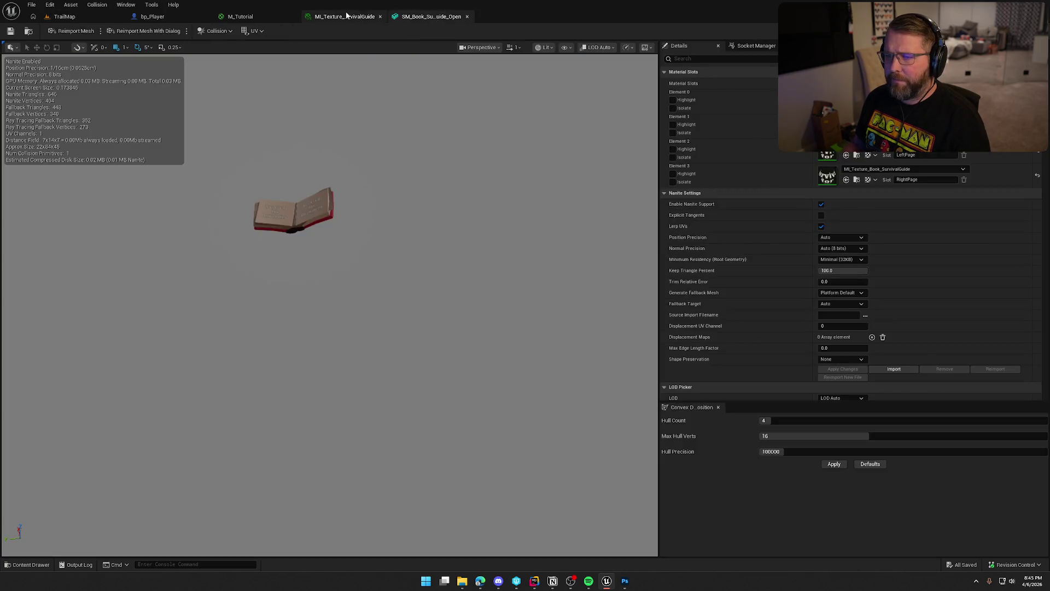
Go through the book's material instance back to the M_Tutorial graph, checking the shading model list
click(345, 17)
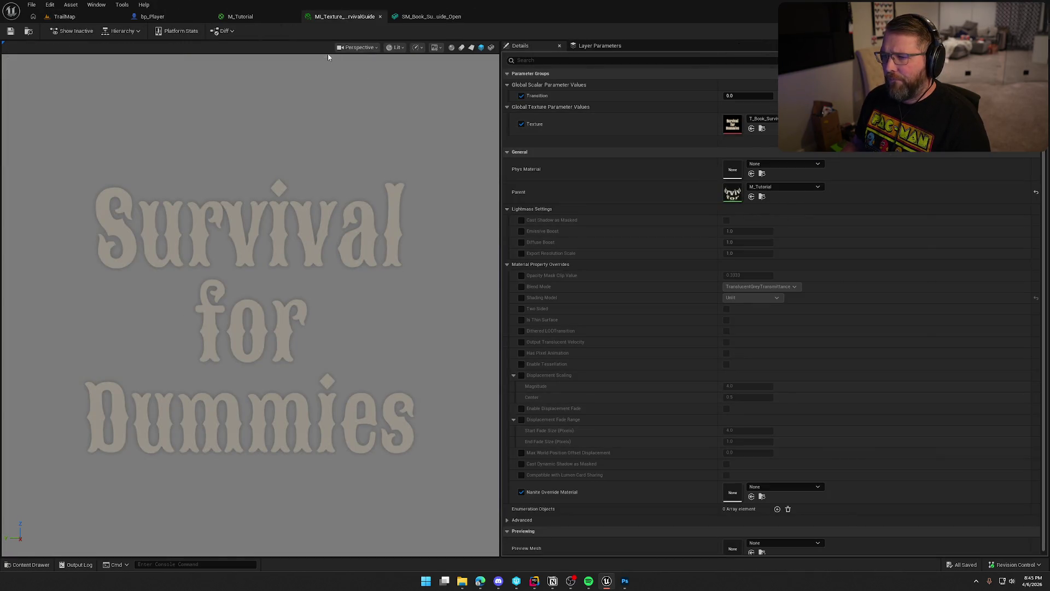
click(271, 18)
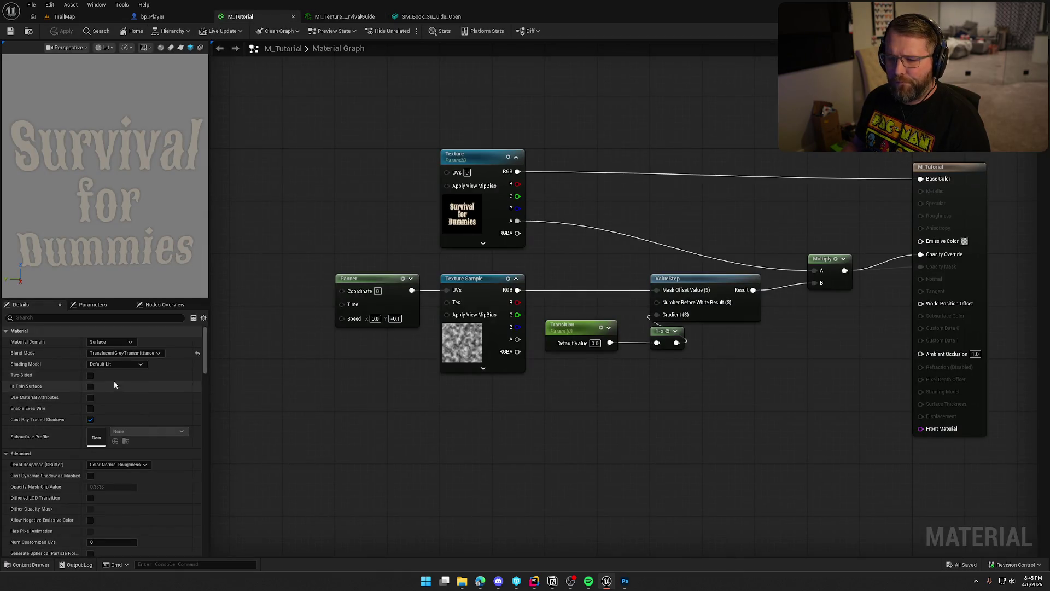
click(108, 365)
click(446, 447)
Wire the Texture RGB pin into Emissive Color, apply, and go back to TrailMap
drag(517, 171, 921, 241)
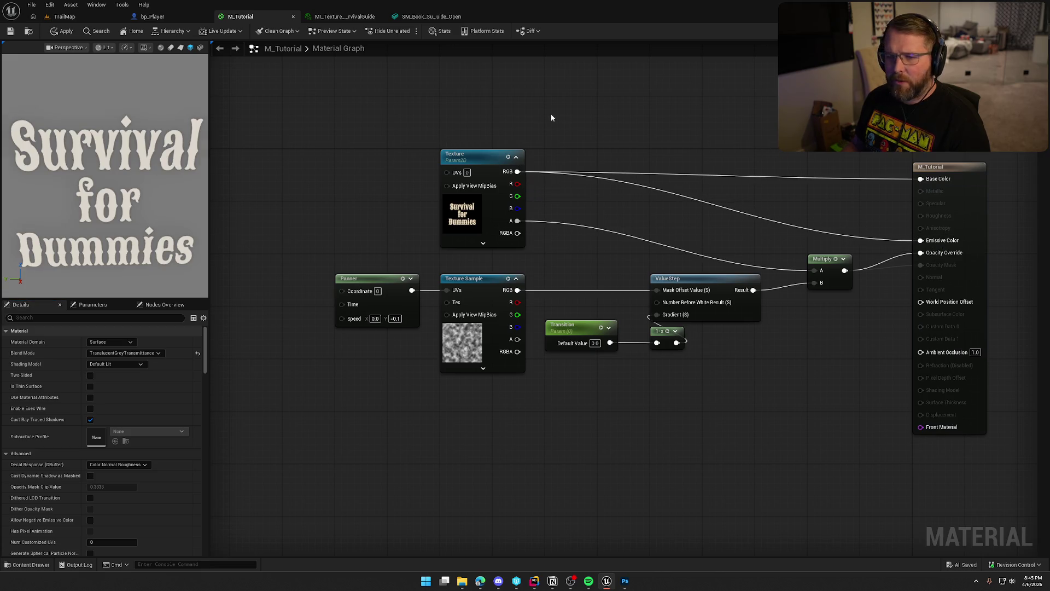
click(62, 31)
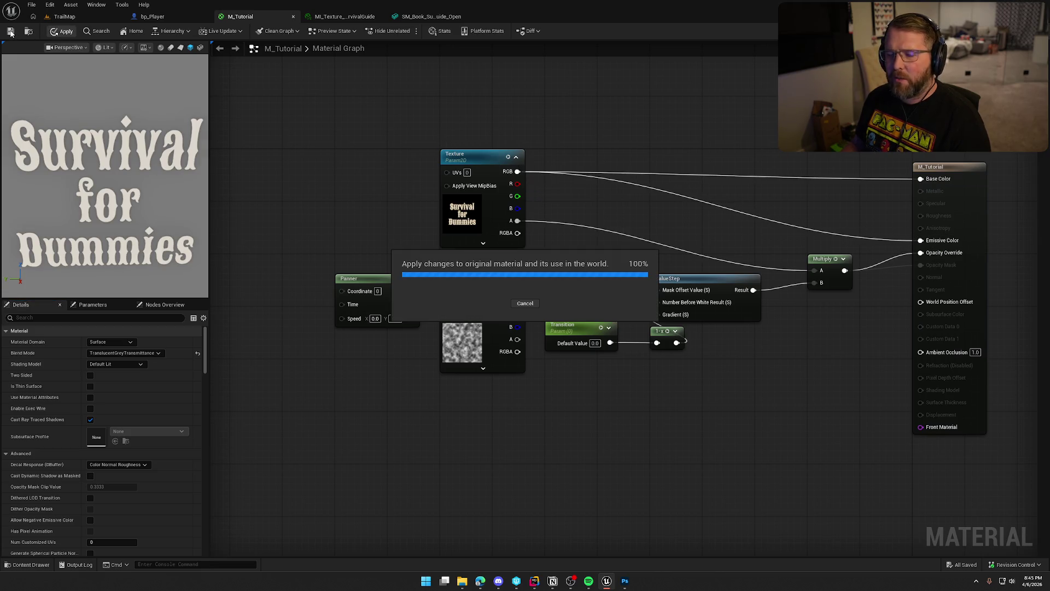
click(65, 16)
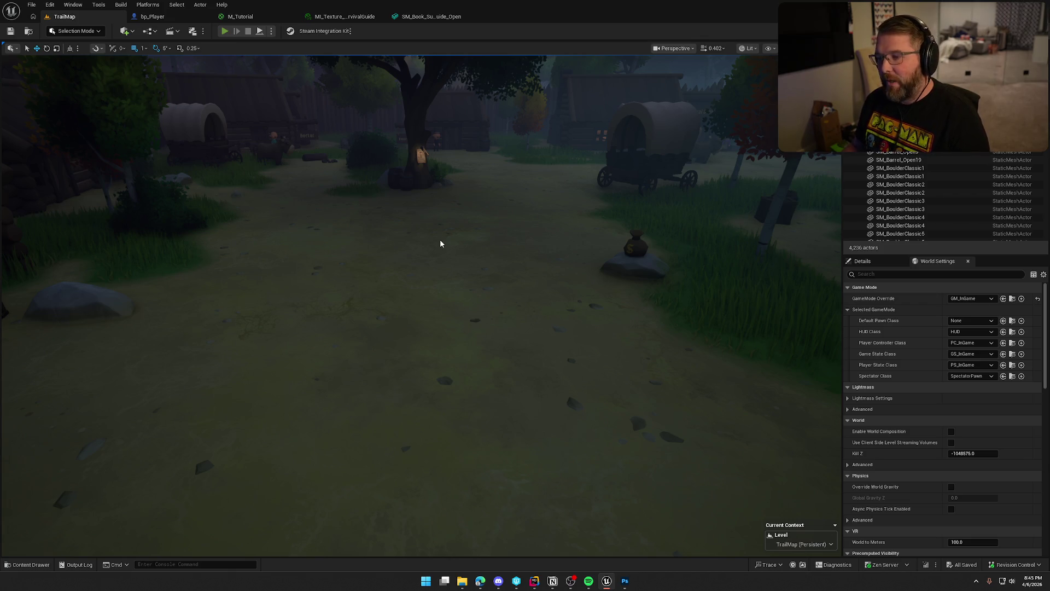
Play the level, open the tutorial book, turn a page, close it, and return to M_Tutorial
key(alt+p)
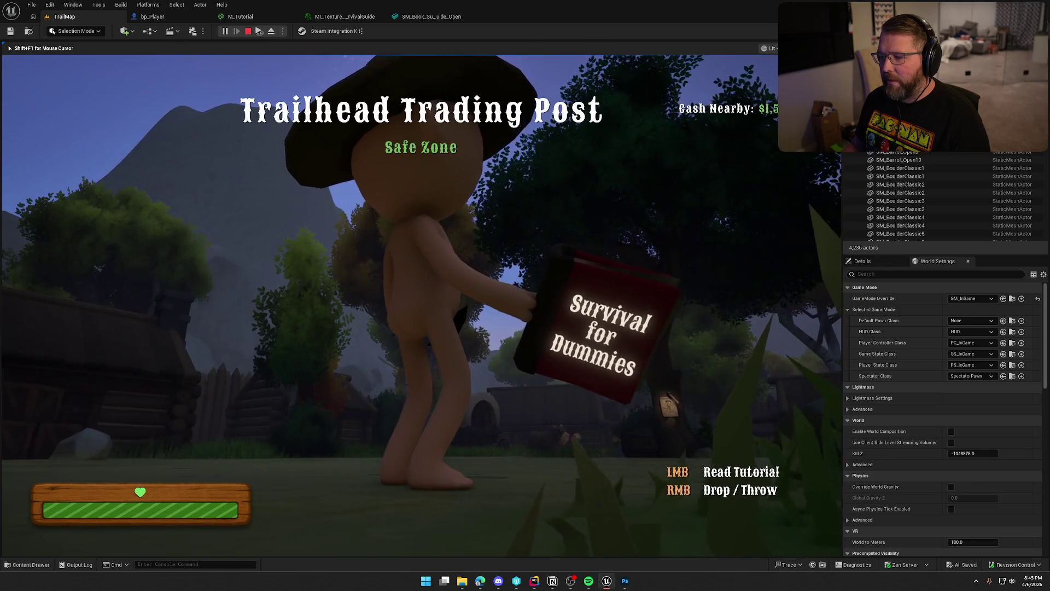
click(420, 262)
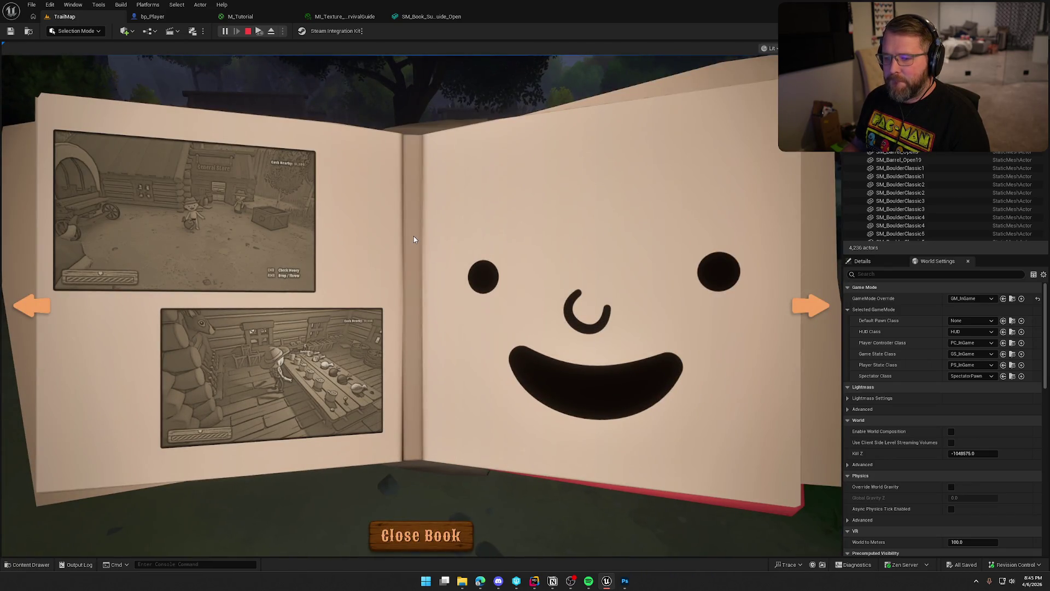
click(810, 307)
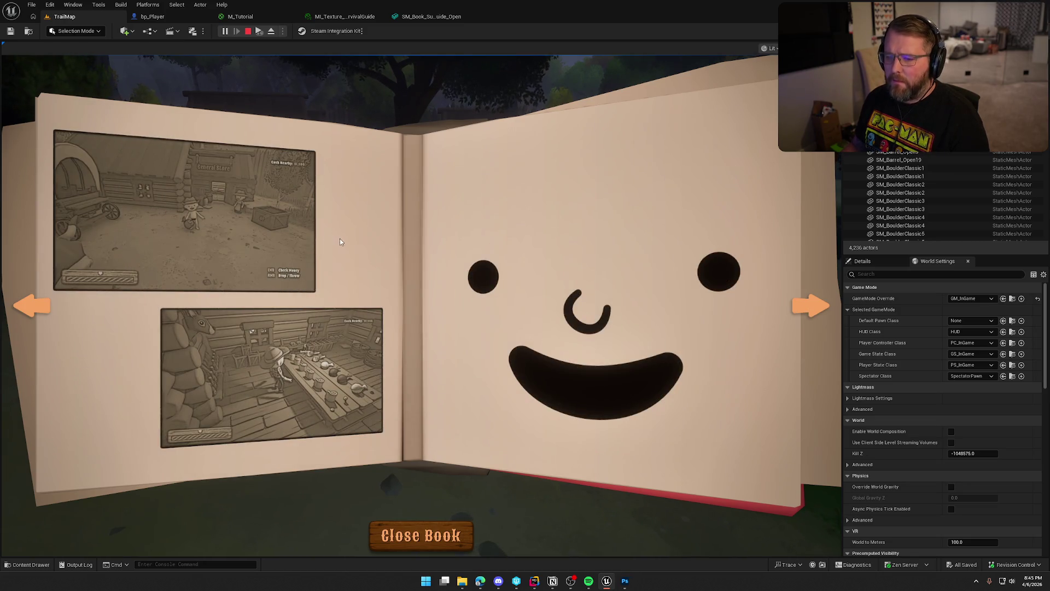
click(422, 535)
click(241, 17)
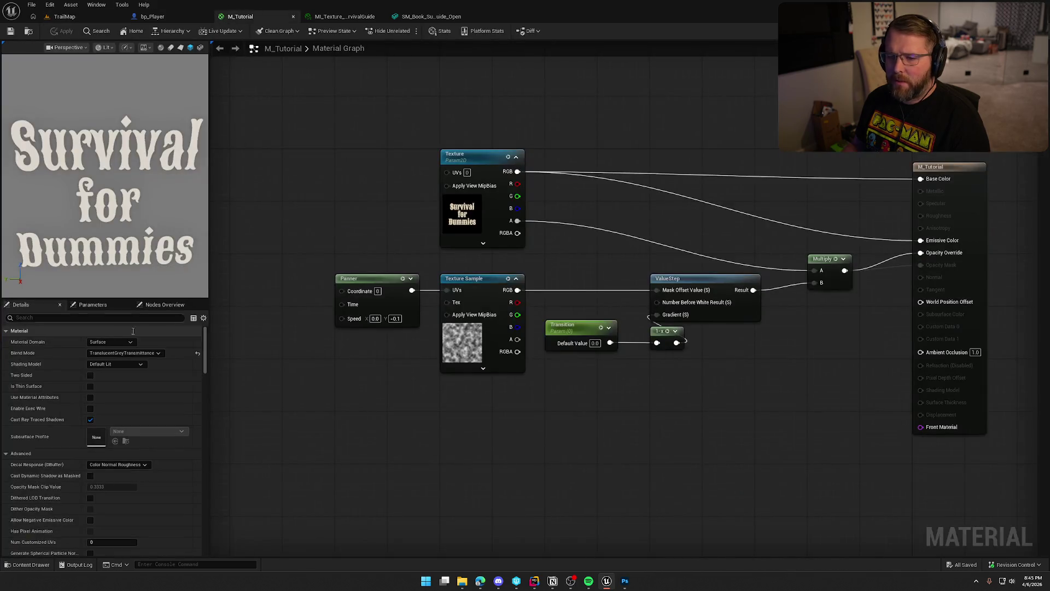
Set M_Tutorial's shading model to Unlit, apply and save it, then switch to bp_Player
click(109, 365)
click(107, 372)
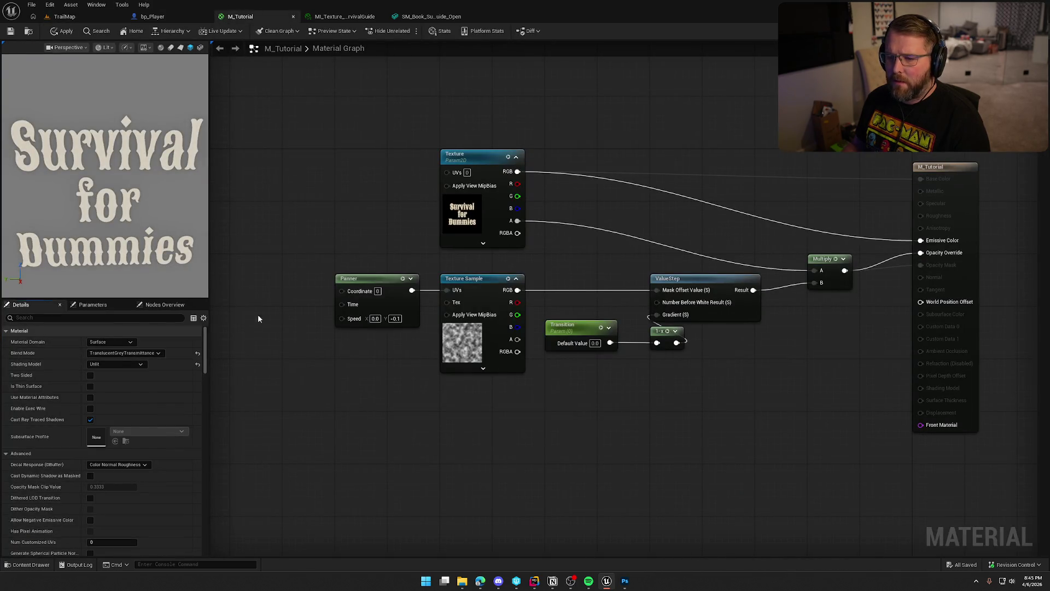
click(62, 31)
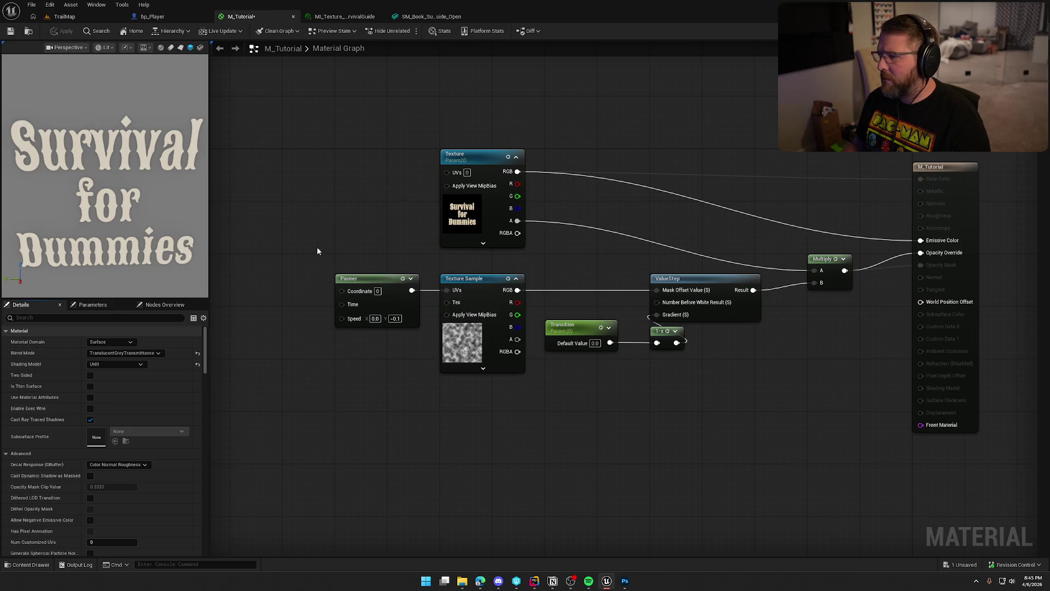
click(11, 31)
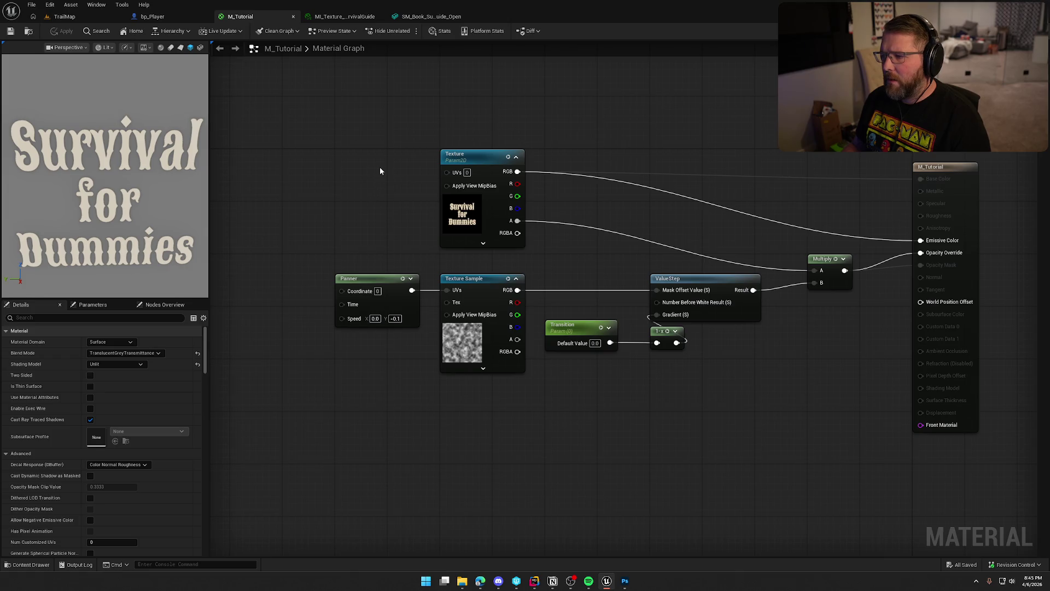
click(152, 16)
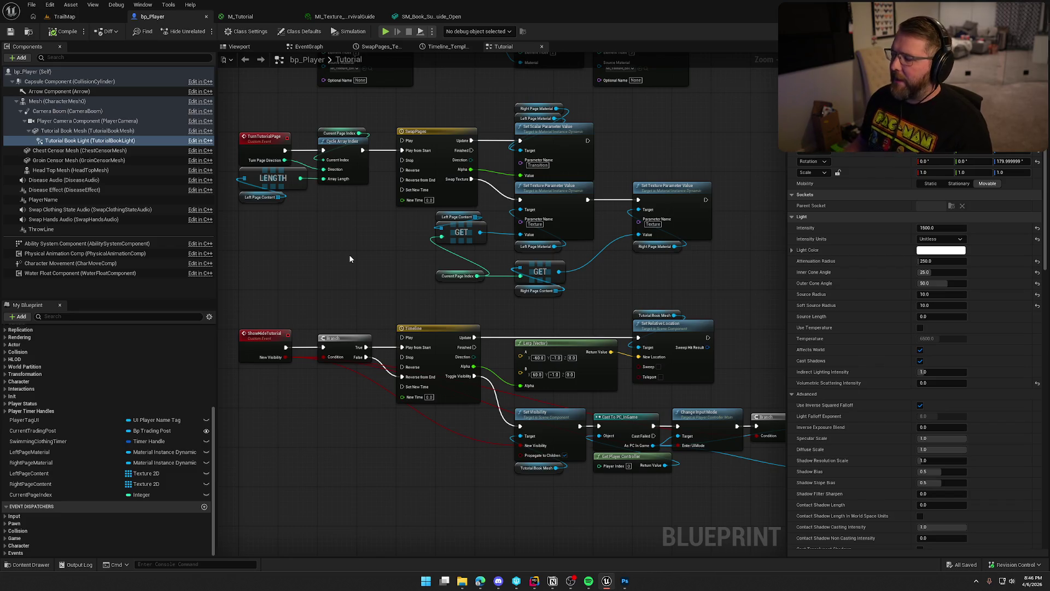
Close the SM_Book, MI_Texture and M_Tutorial editor tabs
click(425, 19)
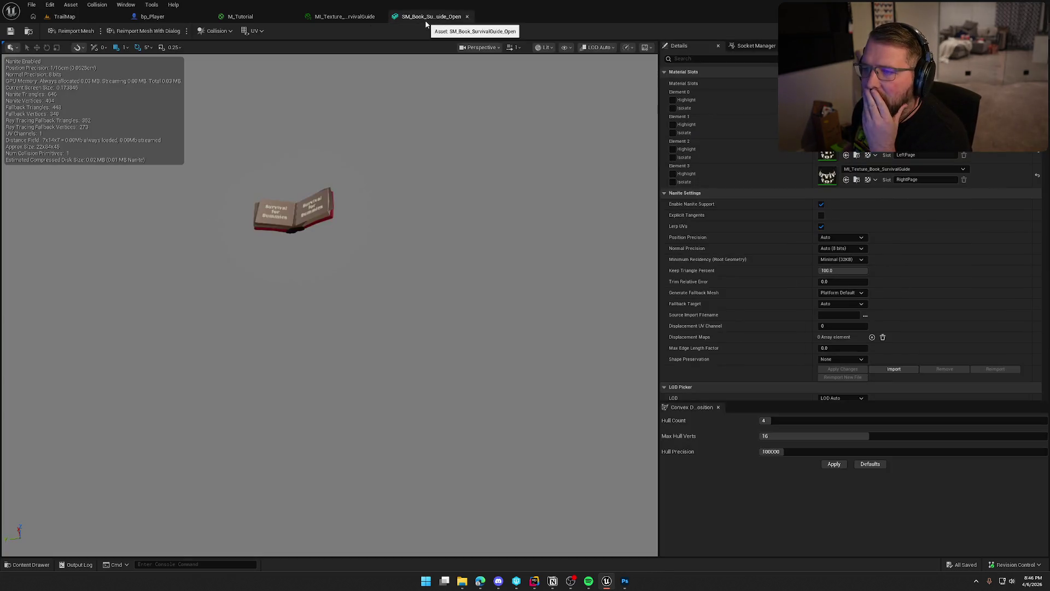
middle_click(425, 19)
middle_click(361, 19)
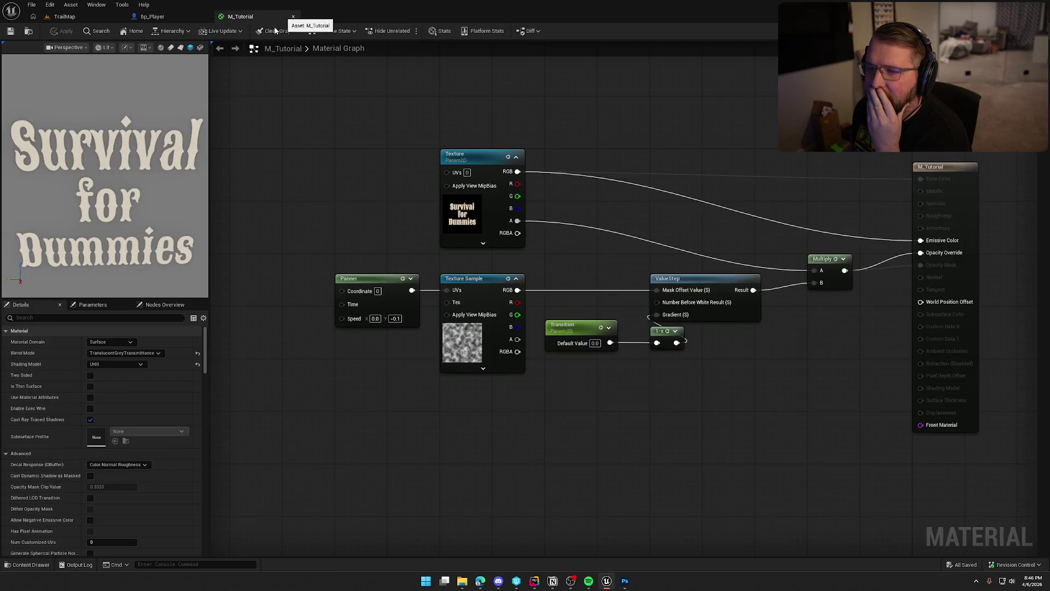
middle_click(282, 17)
Close the bp_Player blueprint and the HealthBarBase.png image viewer, then bring up Notion
mouse_move(332, 273)
mouse_down()
mouse_move(321, 246)
mouse_move(357, 288)
mouse_up()
click(207, 17)
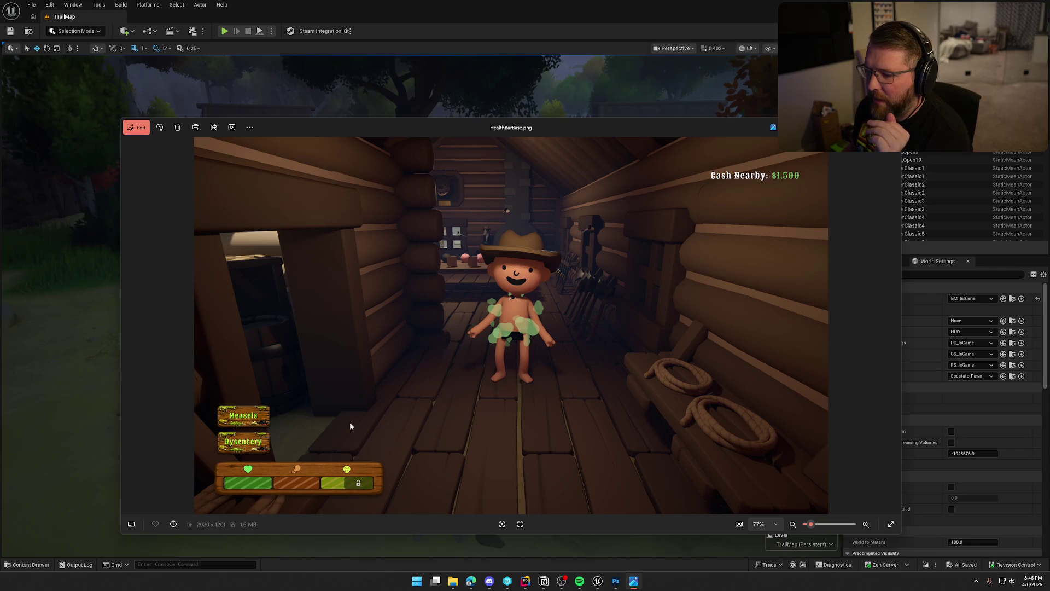
key(alt+F4)
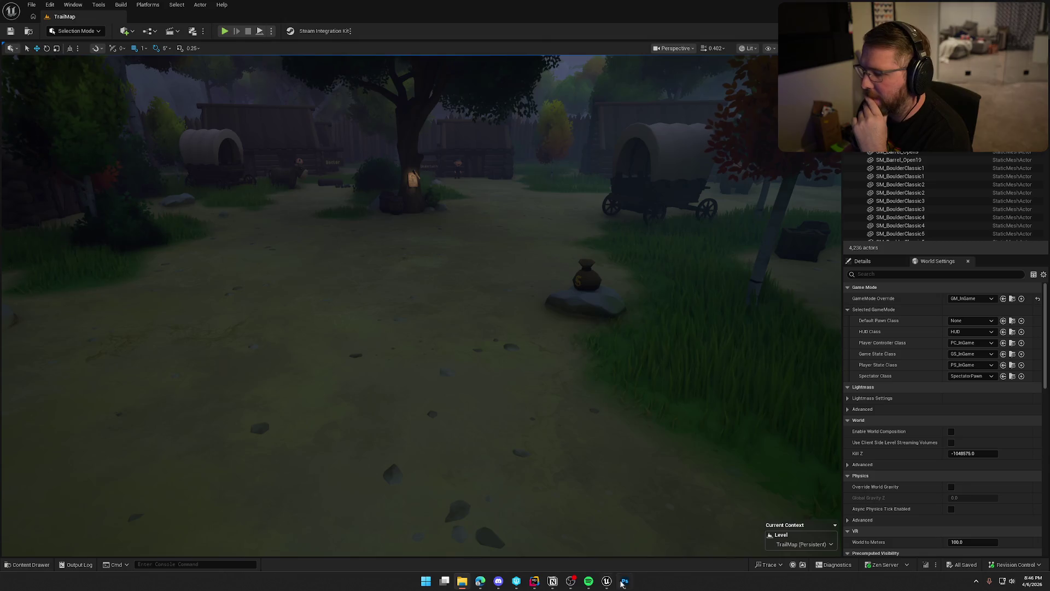
mouse_move(534, 585)
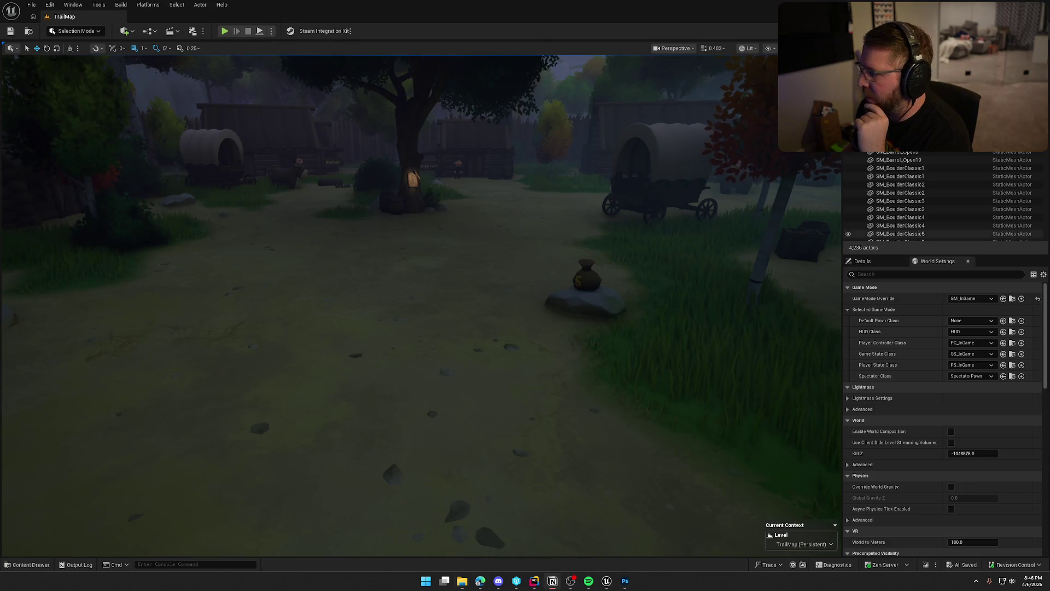
click(553, 581)
Move the 'How to sell items' task below 'How money works' in Tutorial Stuff, then minimise Notion
drag(656, 116, 350, 42)
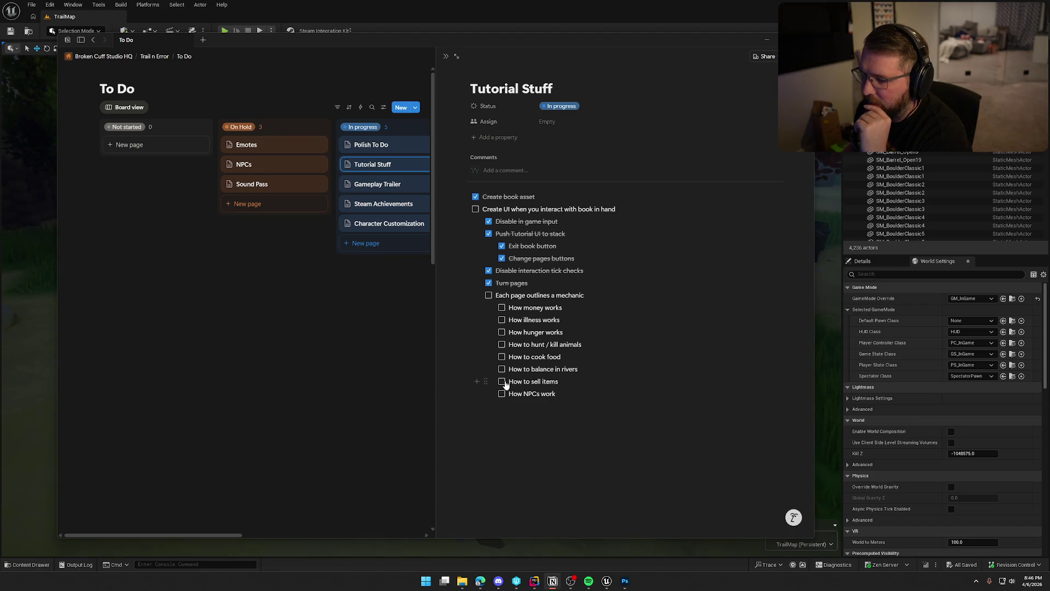
drag(487, 381, 503, 318)
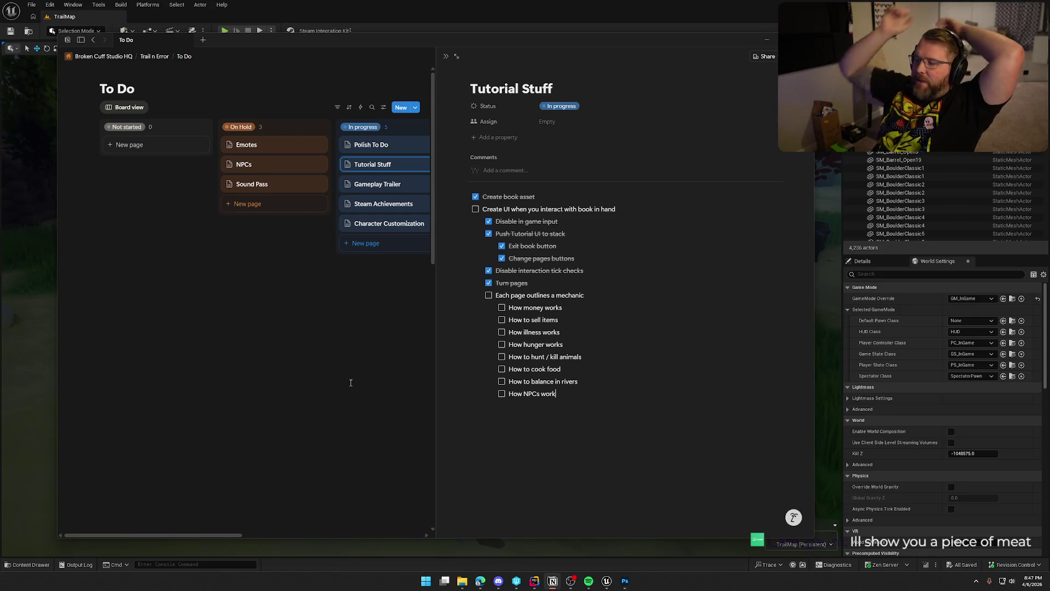
click(388, 33)
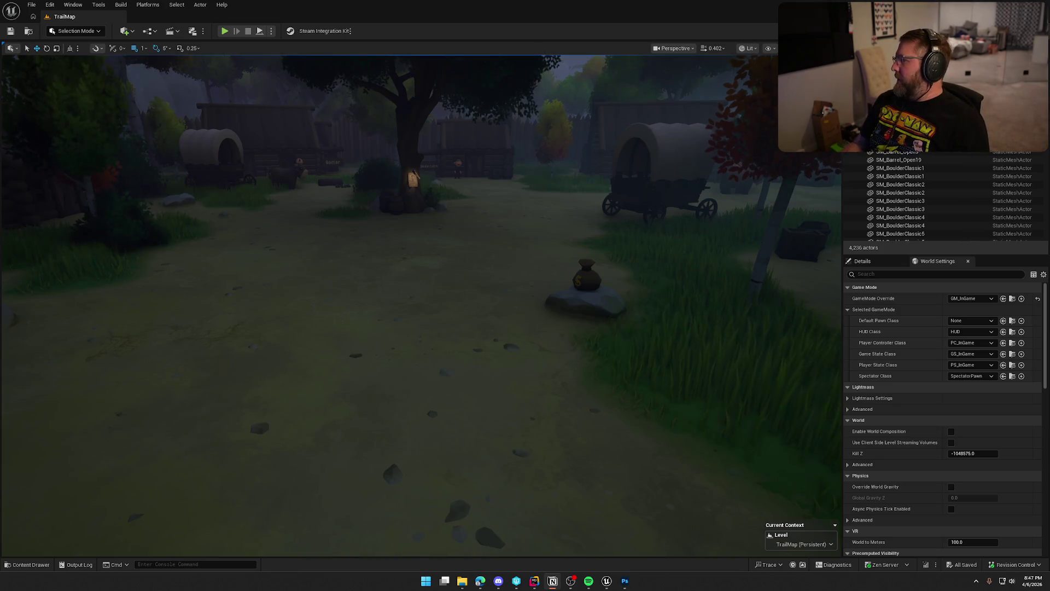
Bring Photoshop forward showing the T_Book_SurvivalGuide.PNG tutorial page artwork
click(565, 17)
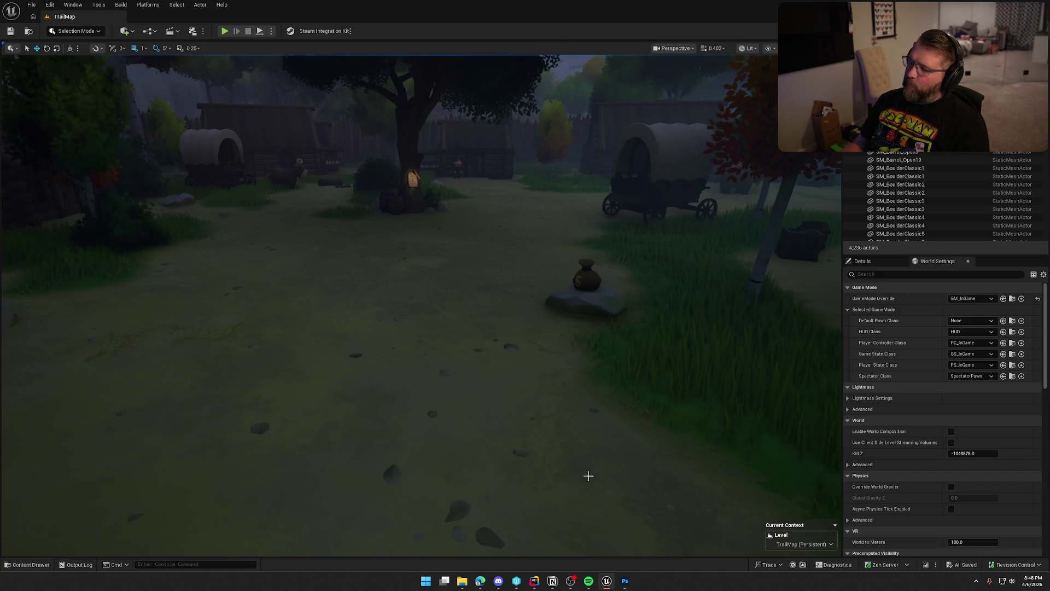
click(625, 581)
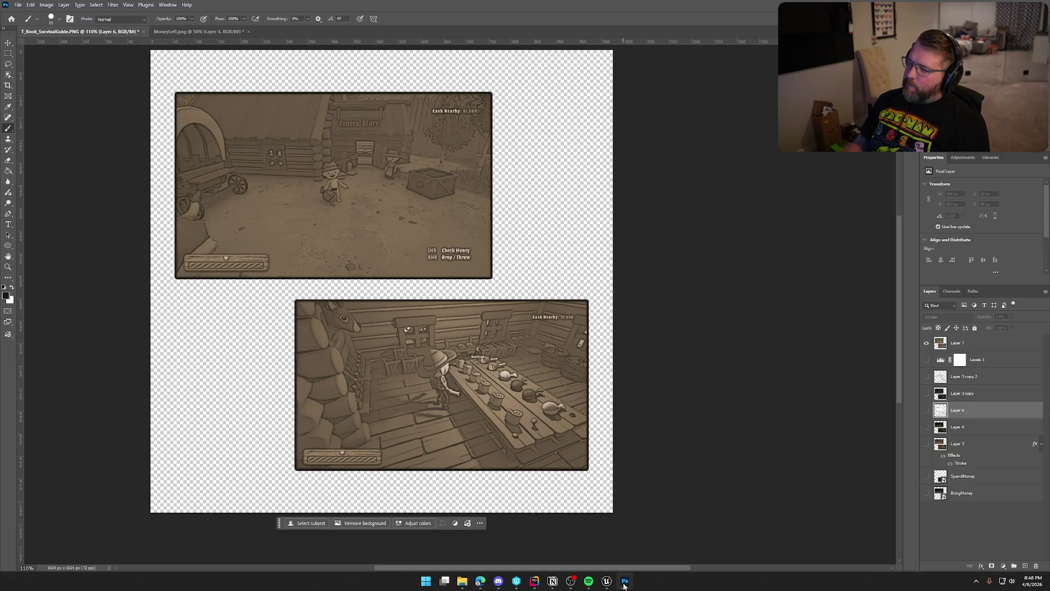
Minimise Photoshop to return to Unreal's TrailMap level view
click(625, 583)
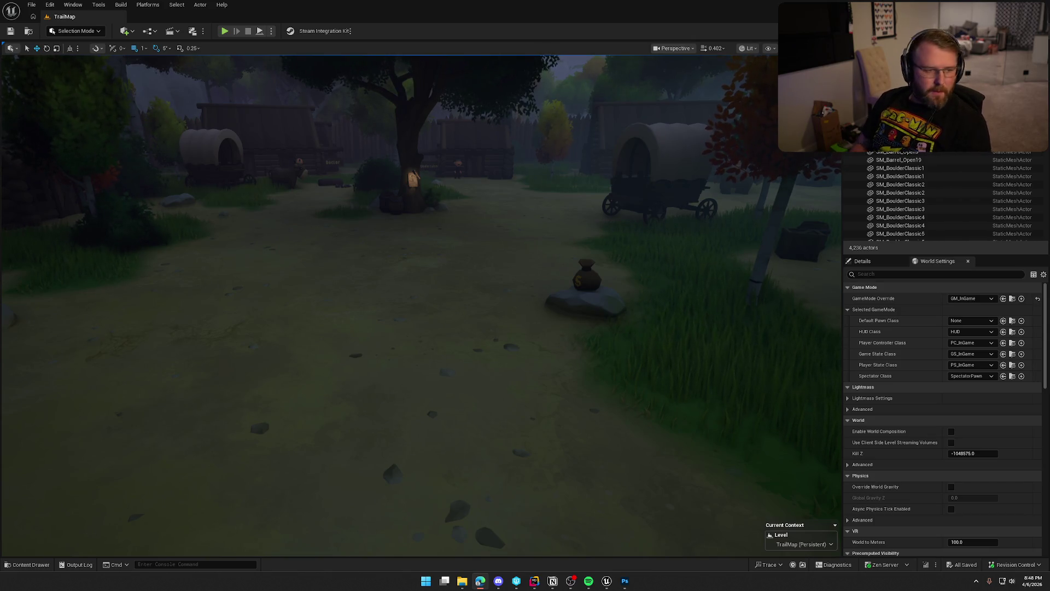
Bring the 'ue5 hand drawn shader' results forward, maximise the browser, and open the pencil effect tutorial
key(alt+Tab)
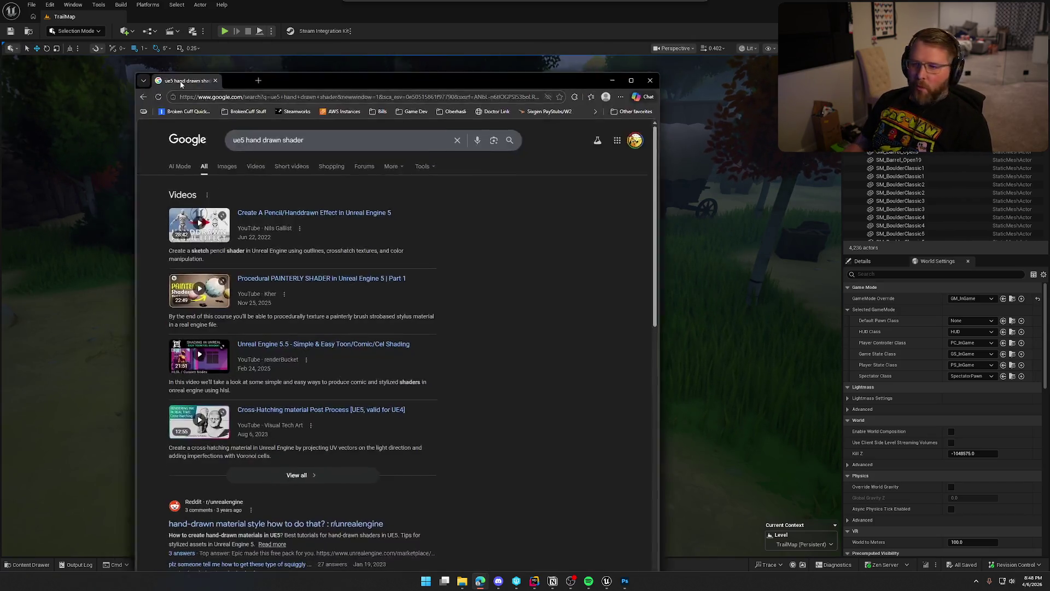
drag(358, 85, 391, 80)
double_click(391, 80)
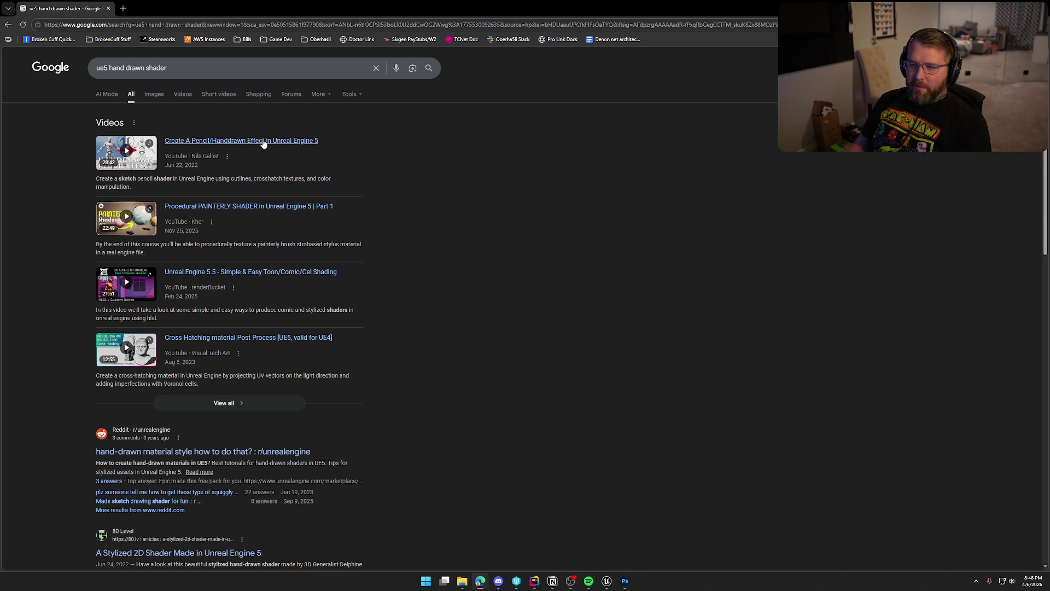
click(238, 141)
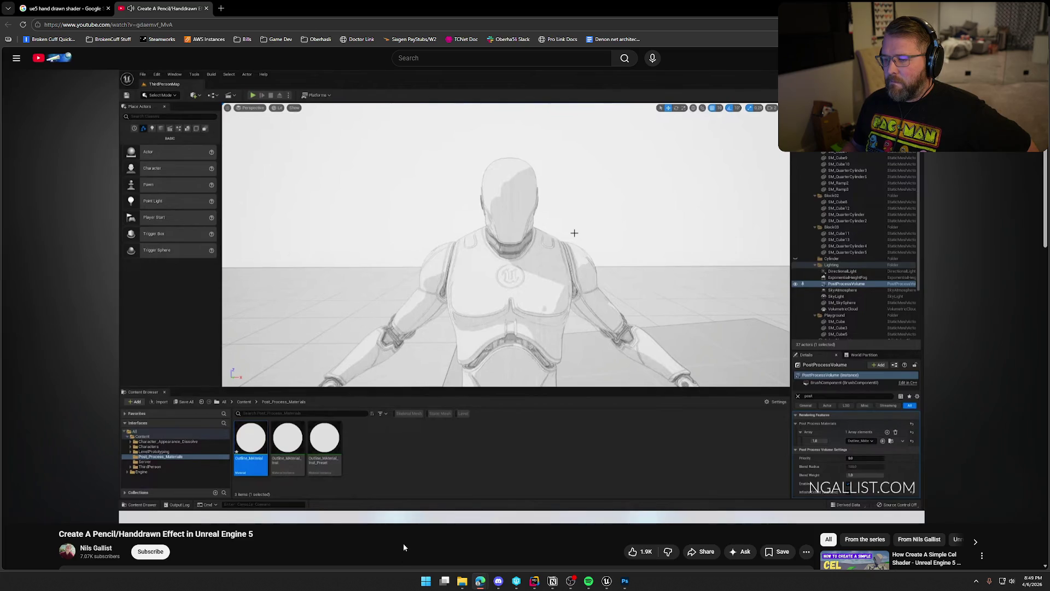
Expand the pencil tutorial's description, browse its chapters and comments, then close its tab
scroll(402, 545, down, 3)
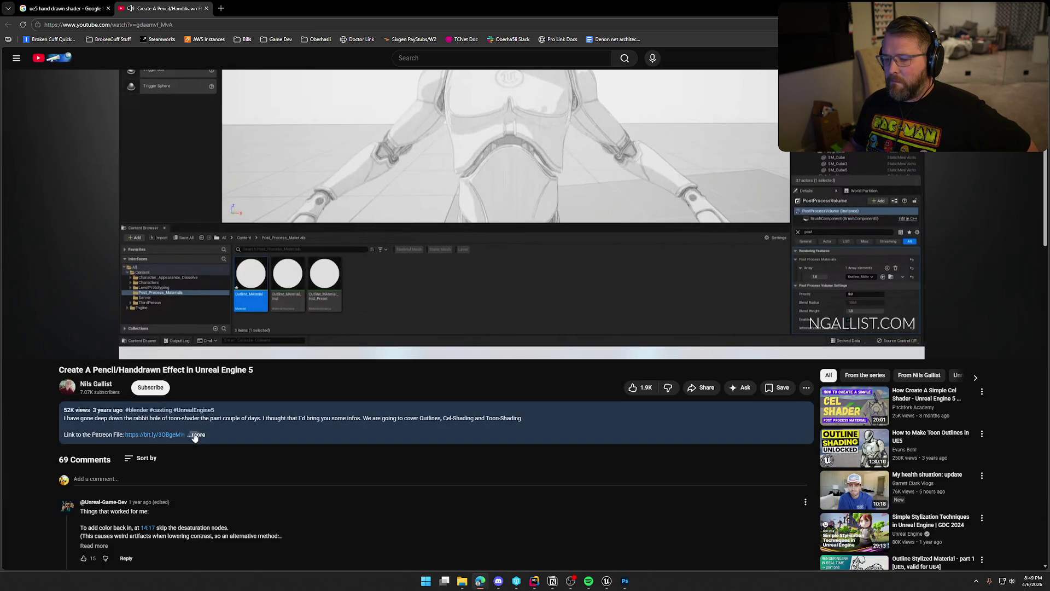
click(196, 434)
scroll(353, 468, down, 3)
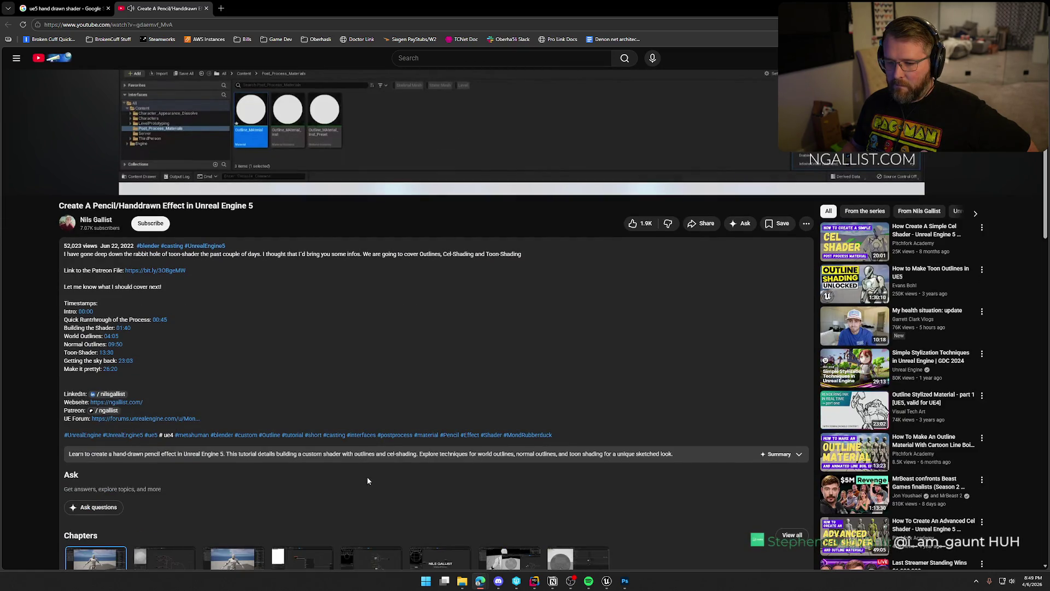
scroll(366, 476, down, 6)
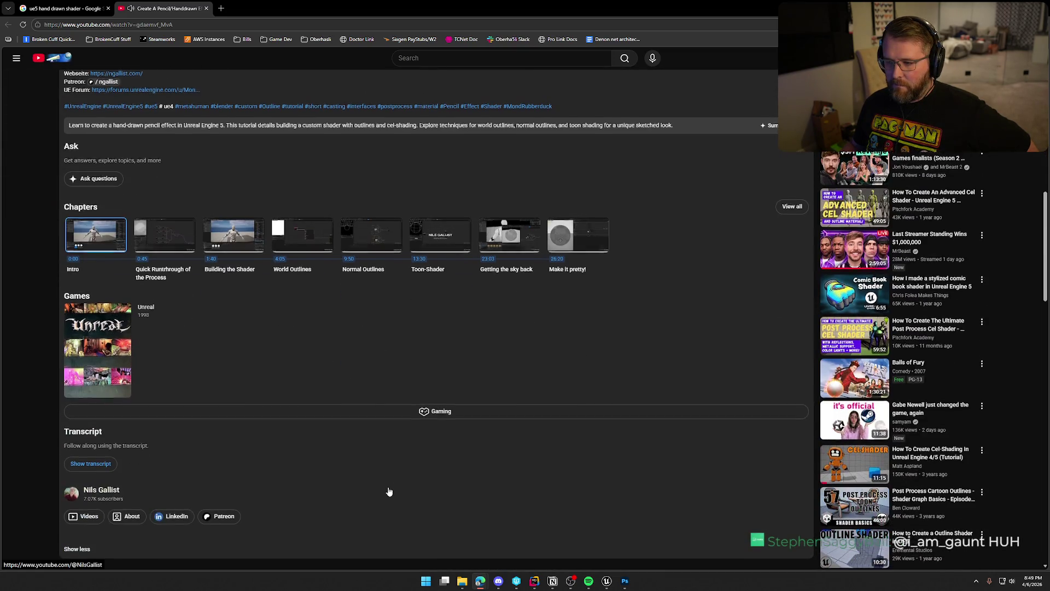
scroll(389, 492, down, 7)
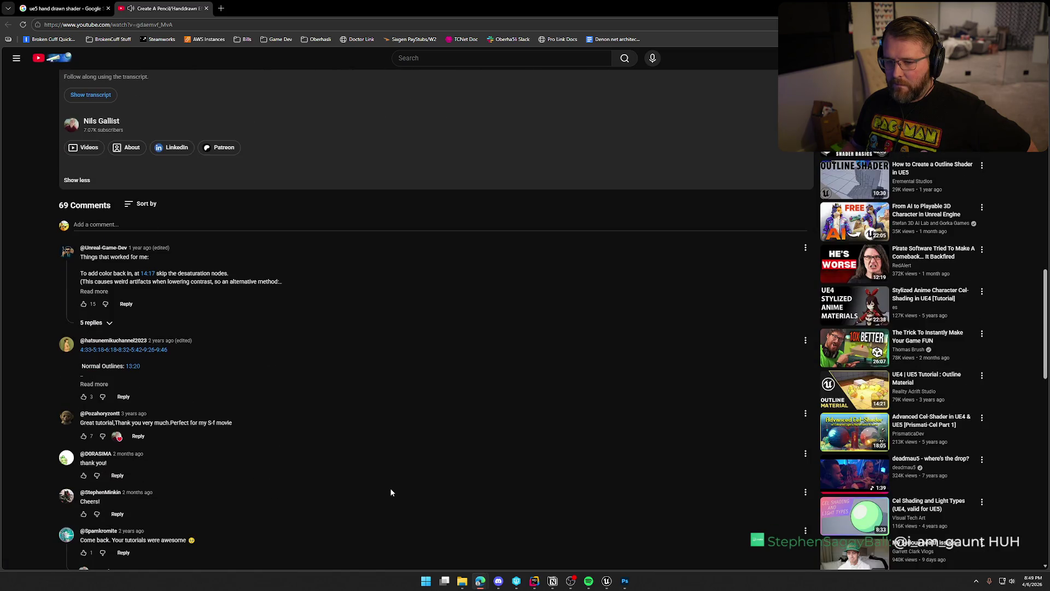
scroll(394, 490, up, 15)
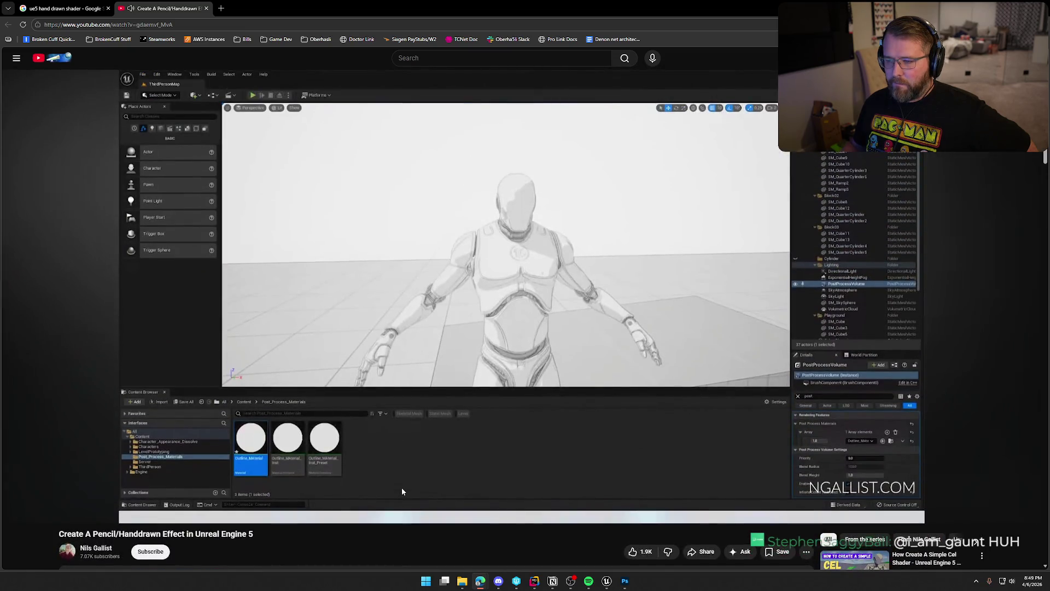
scroll(403, 489, down, 12)
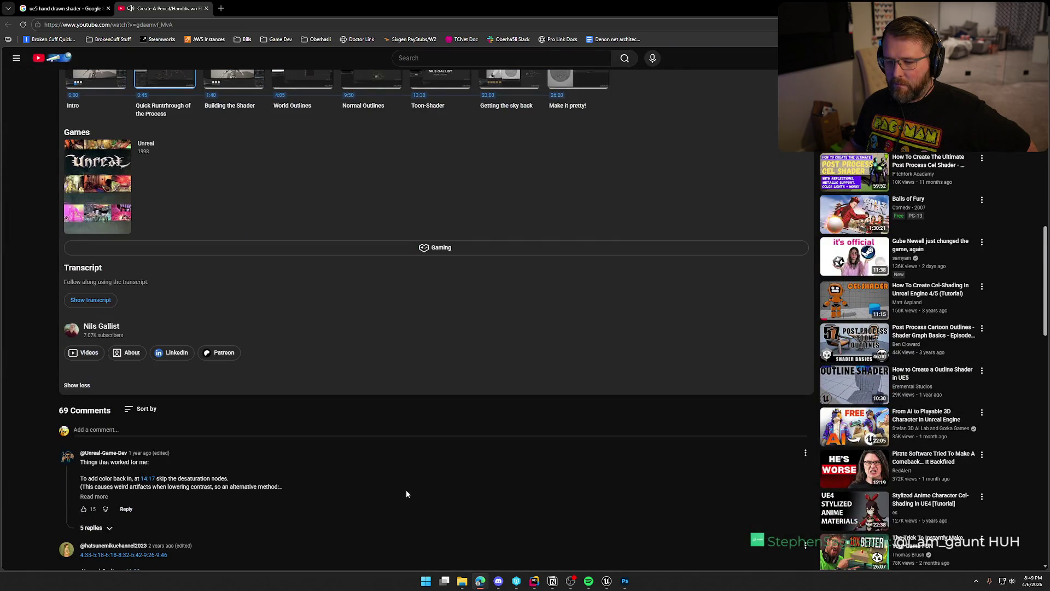
scroll(407, 491, up, 12)
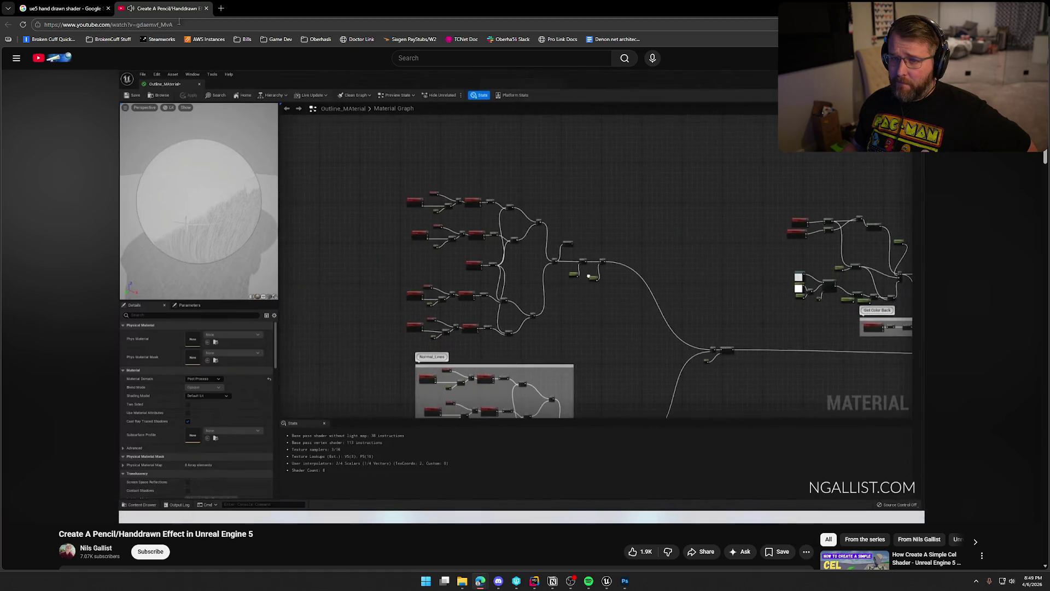
middle_click(175, 11)
Open the Procedural PAINTERLY SHADER Part 1 video in a new tab, skip through it, and close it
middle_click(216, 156)
click(169, 11)
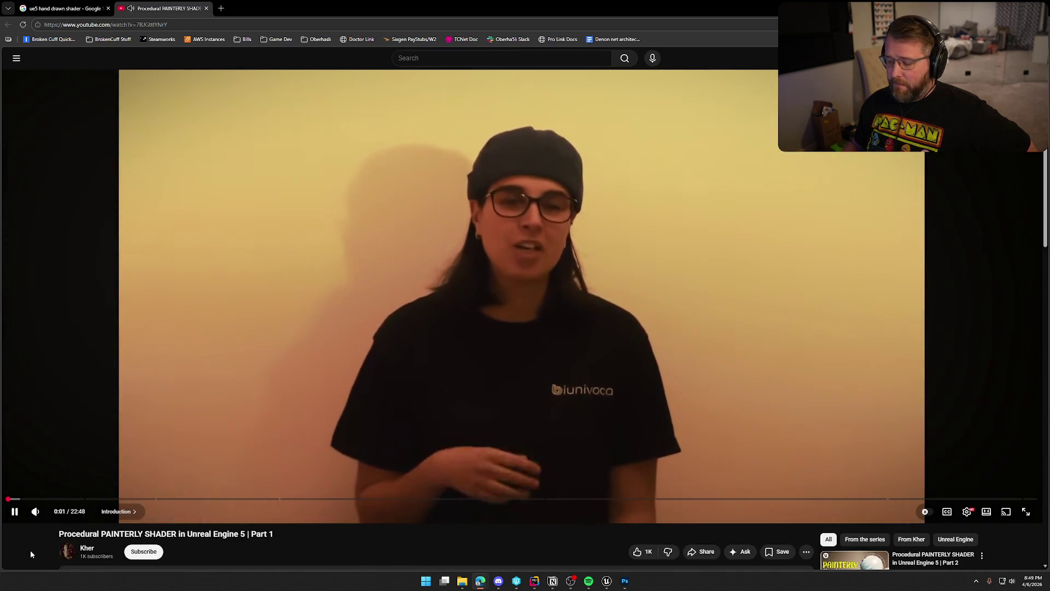
key(Right)
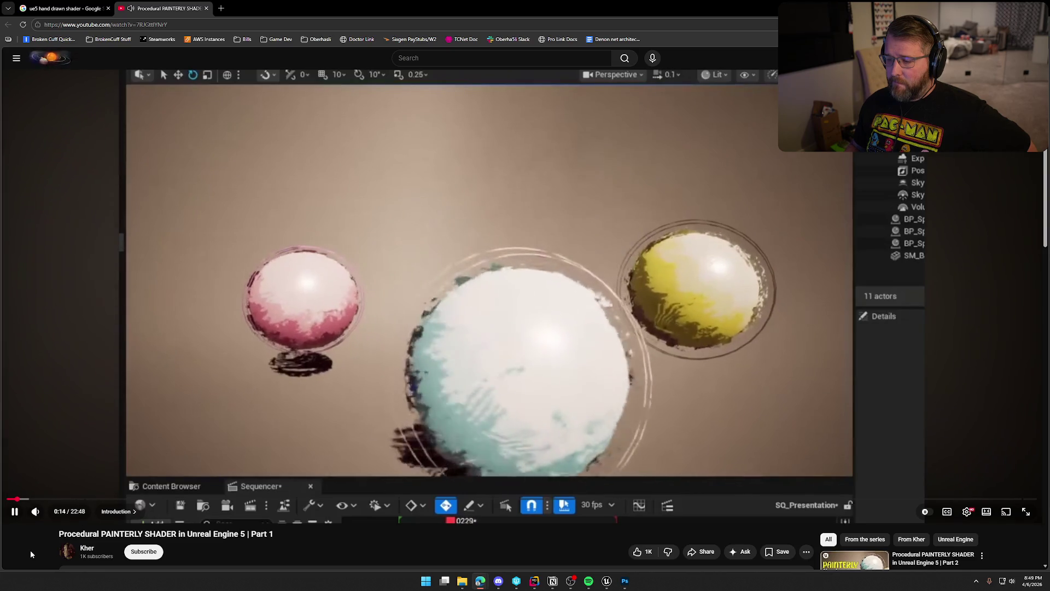
key(Right)
key(Right)
key(Right)
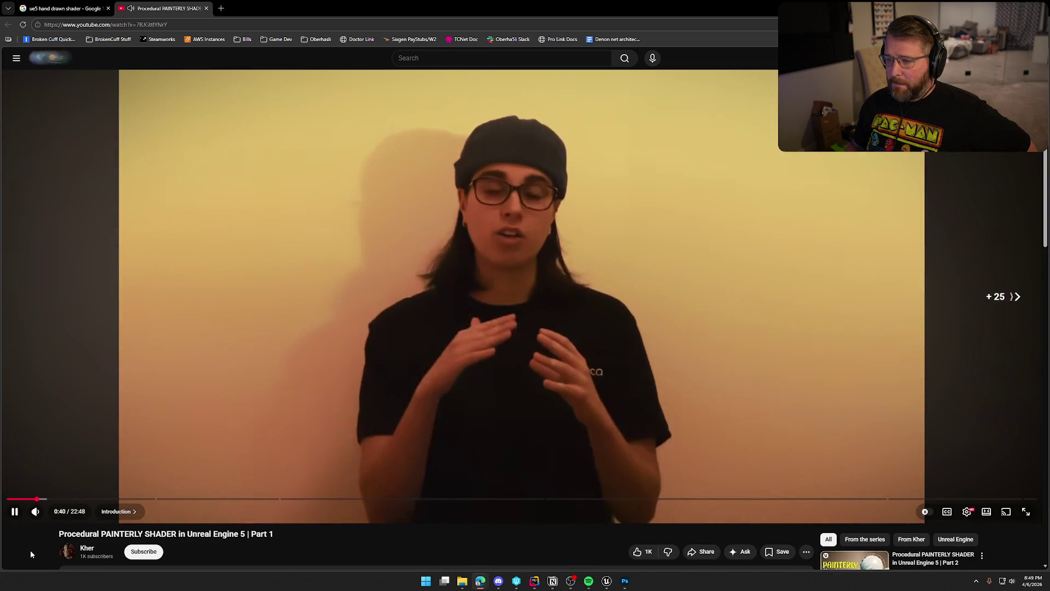
key(Right)
key(Right)
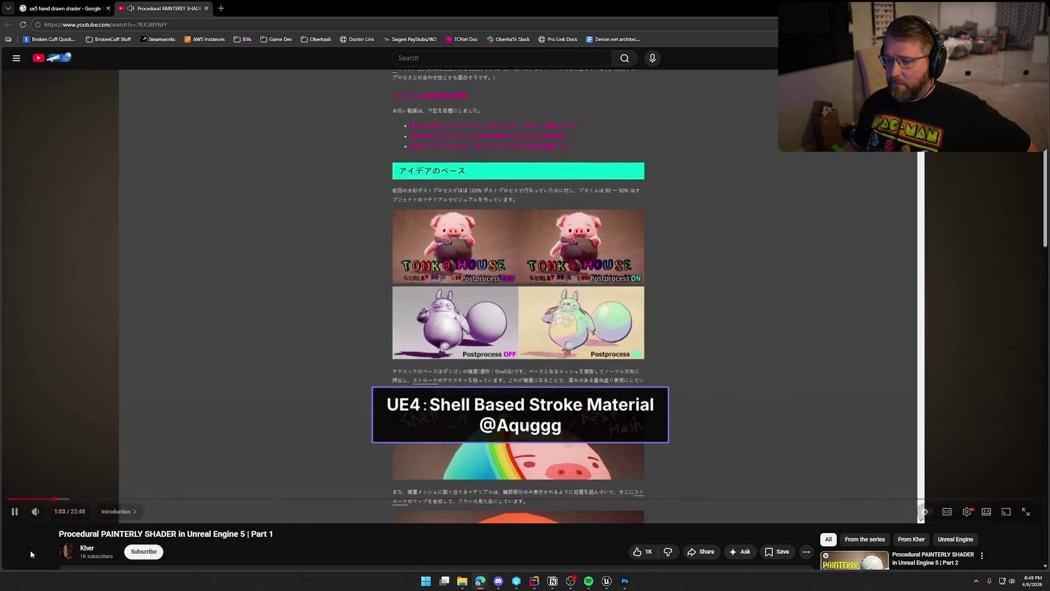
key(Right)
key(Right)
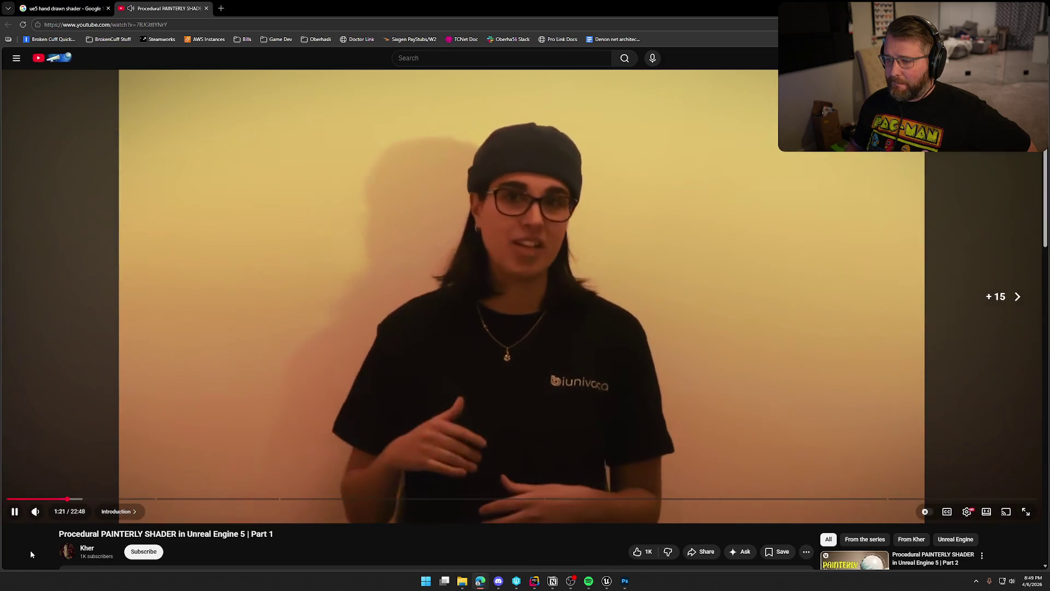
key(Right)
key(Right)
key(Right)
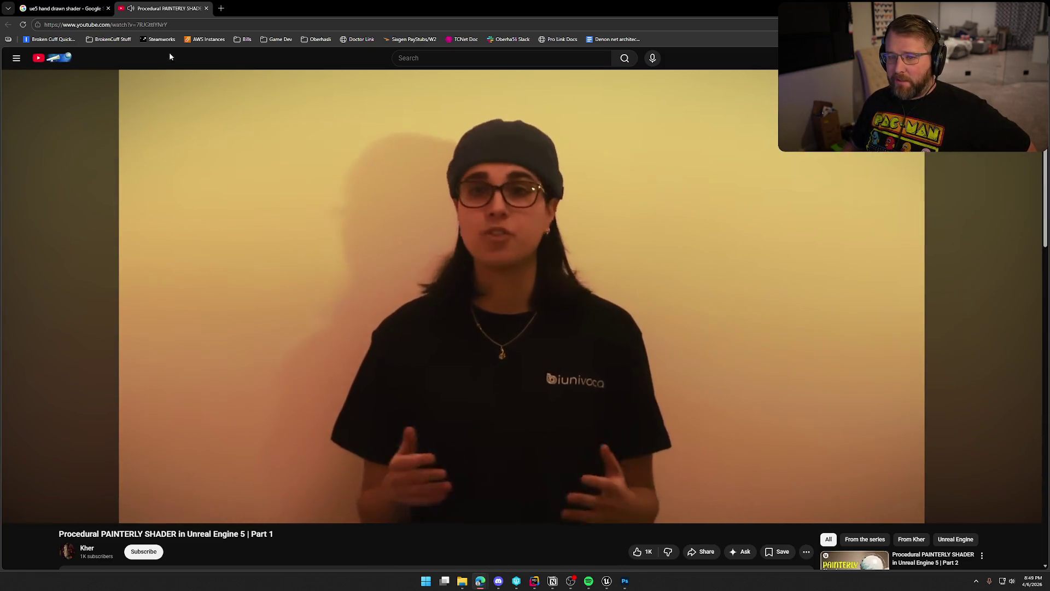
middle_click(170, 11)
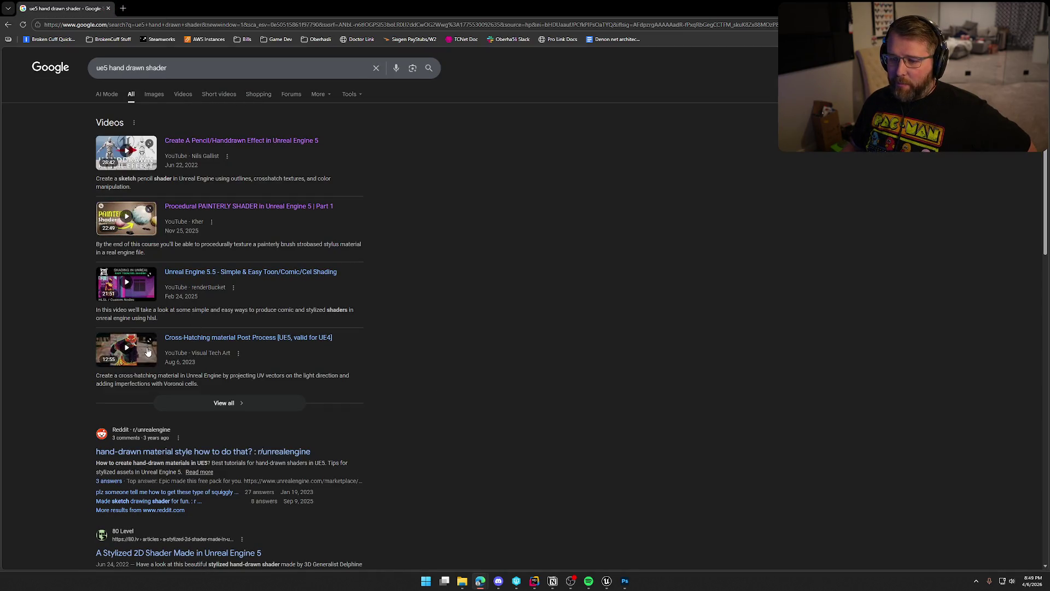
Open the renderBucket toon shading video in a new tab, skip ahead twice, then close it
middle_click(126, 282)
click(158, 8)
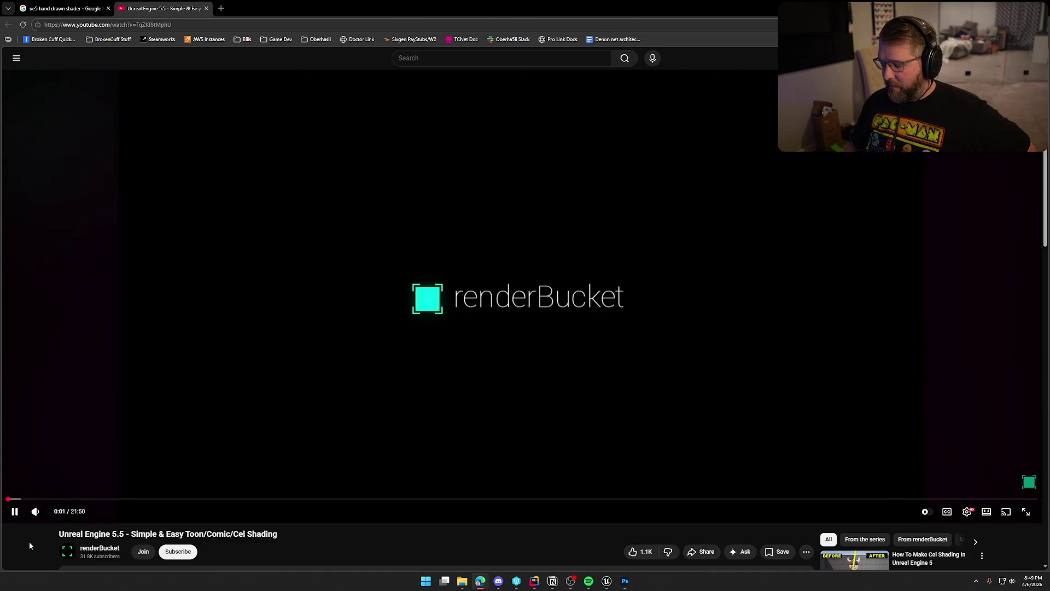
key(Right)
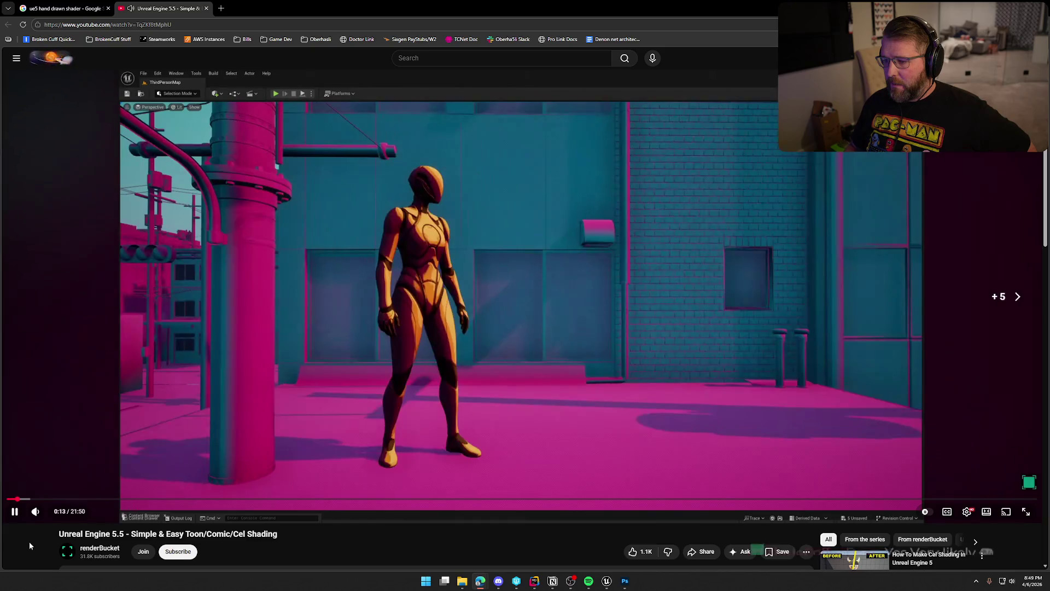
key(Right)
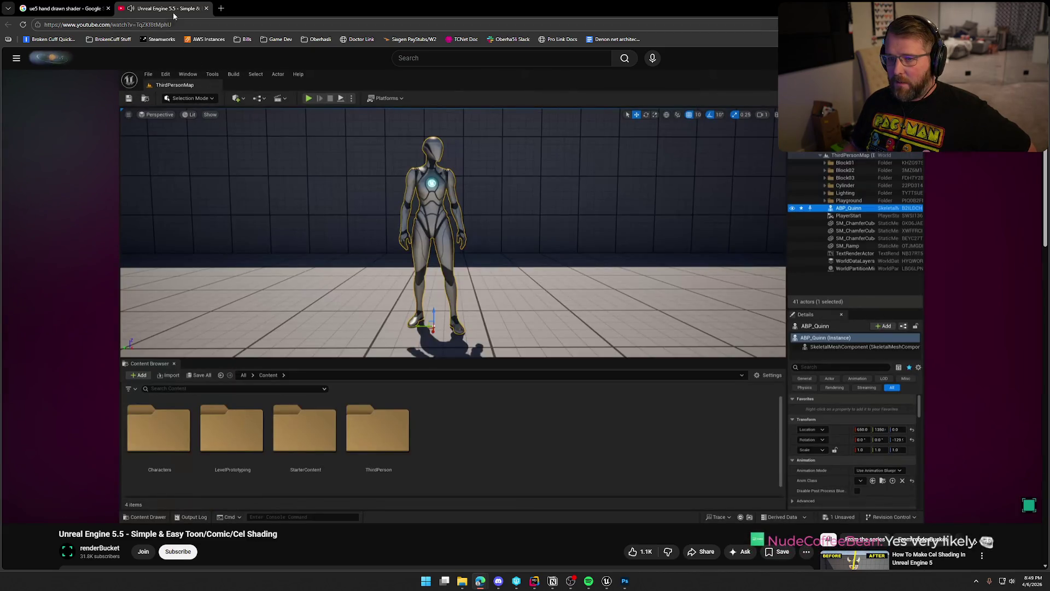
click(206, 8)
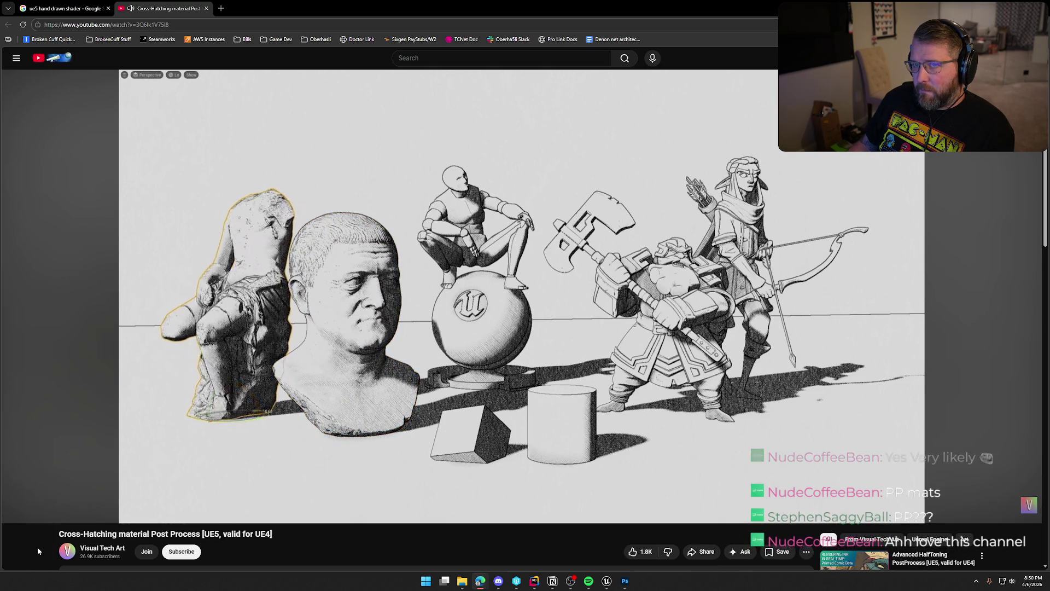
Skip the Cross-Hatching tutorial forward past the cylinder shading demo to about 1:56
mouse_move(104, 399)
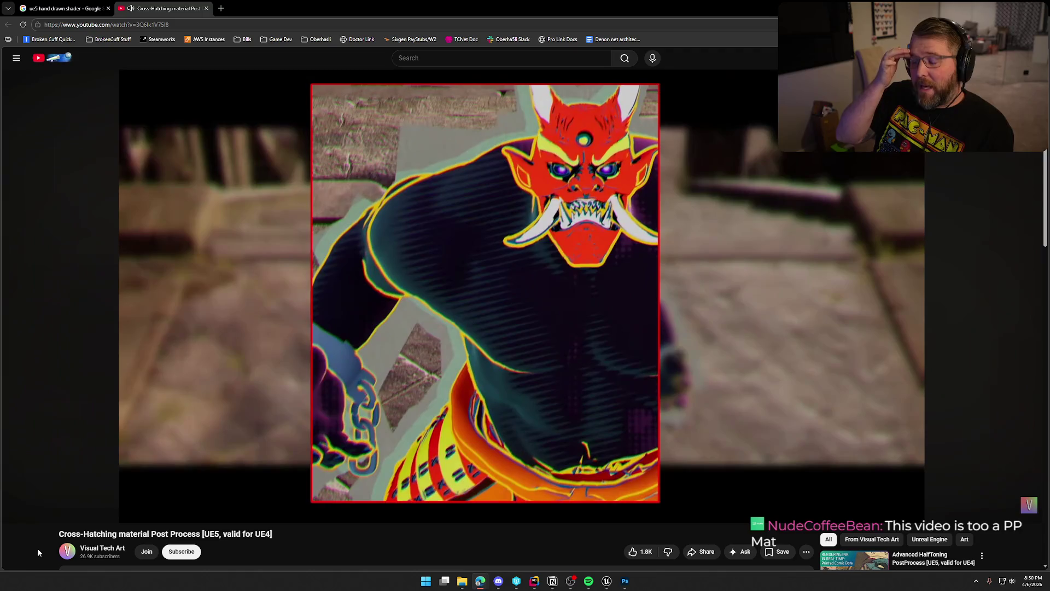
key(l)
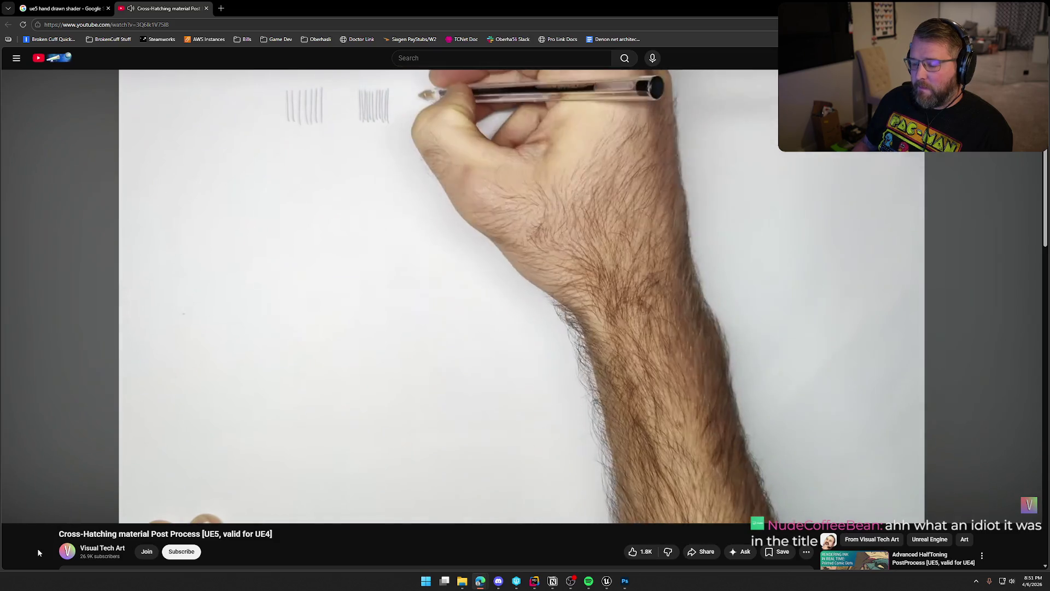
key(l)
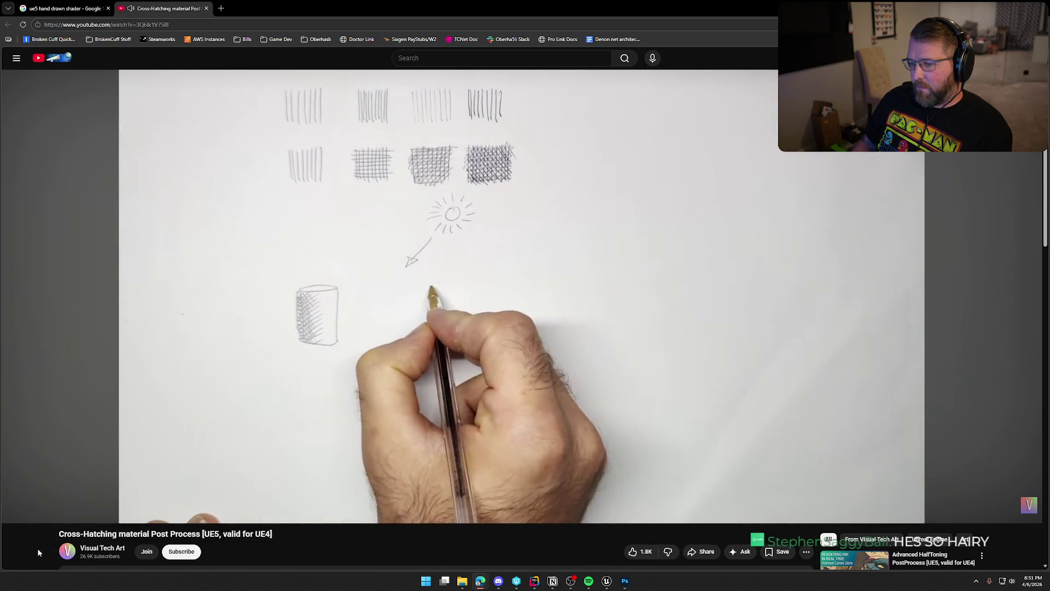
key(l)
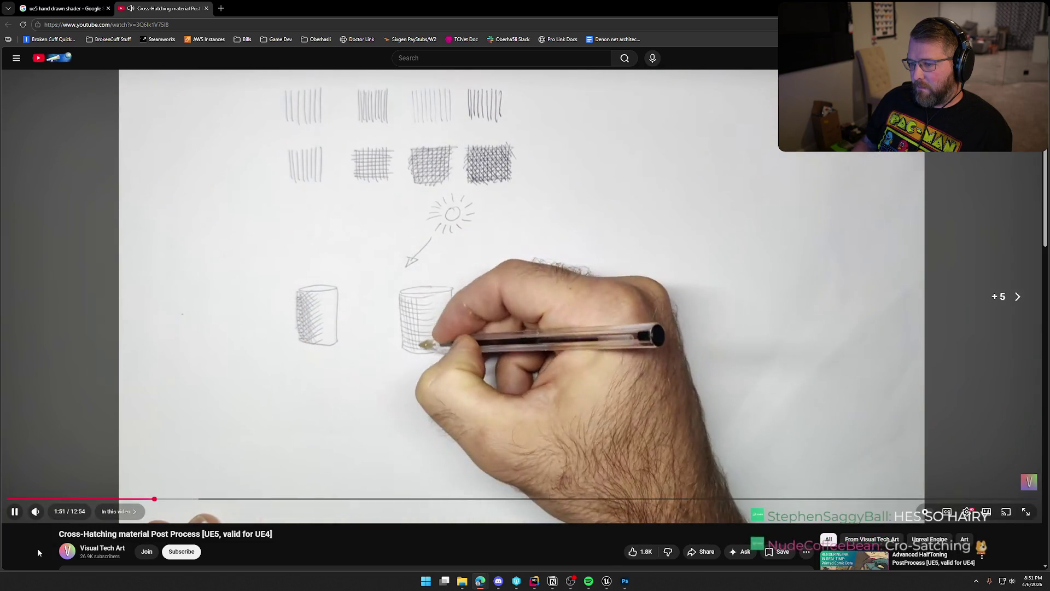
key(l)
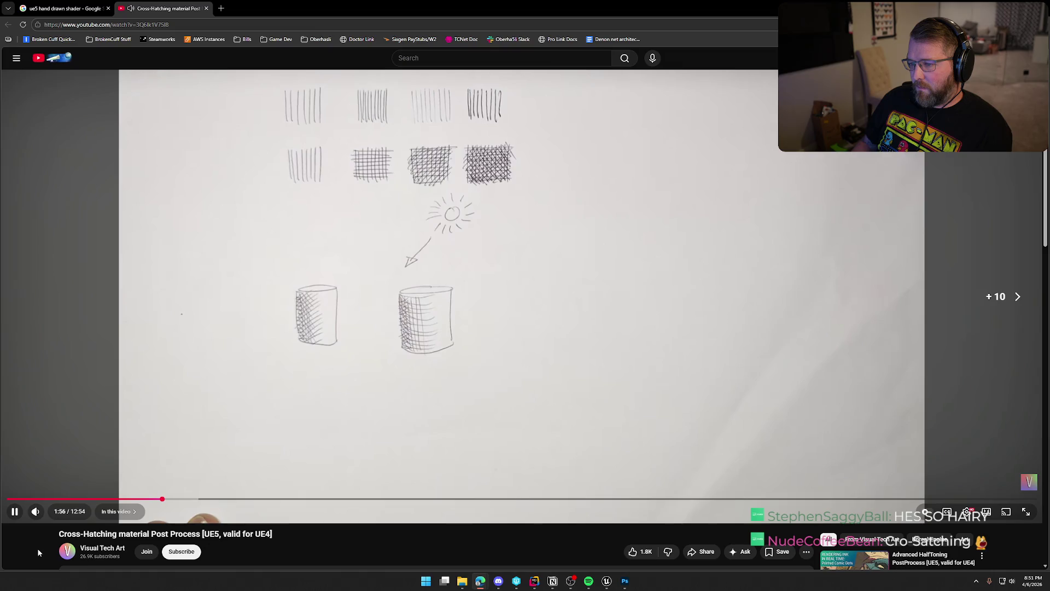
key(l)
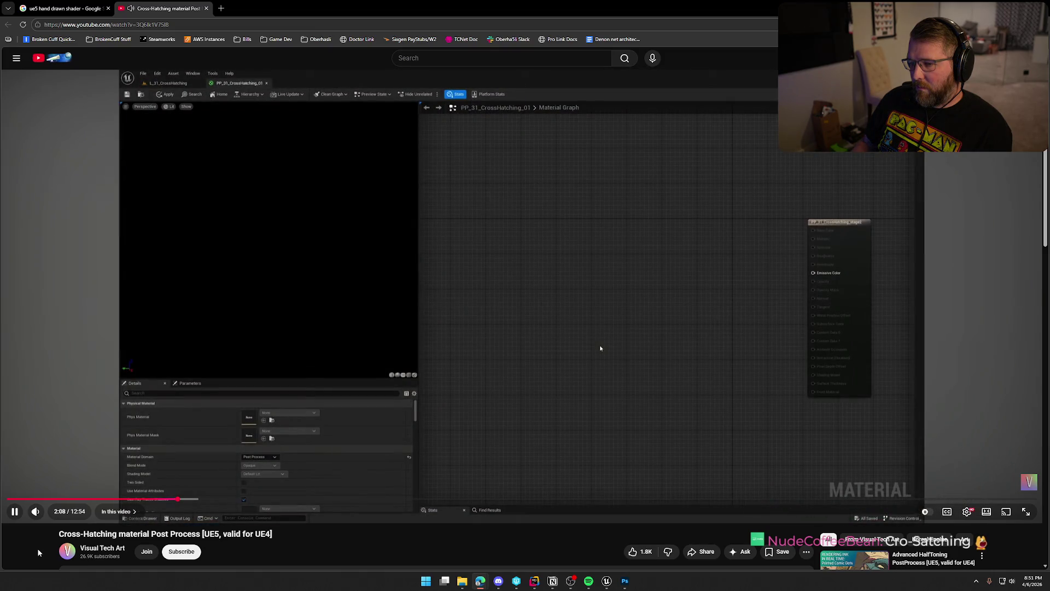
Pause the Cross-Hatching tutorial at 2:10 and scroll through its comments and back up
click(430, 329)
scroll(416, 289, down, 7)
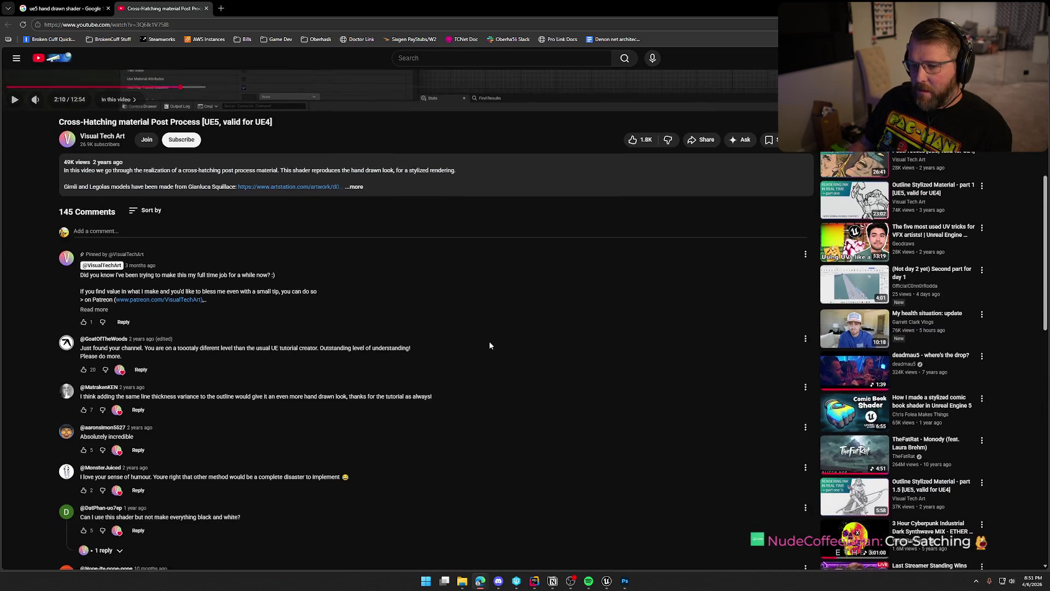
scroll(490, 345, down, 3)
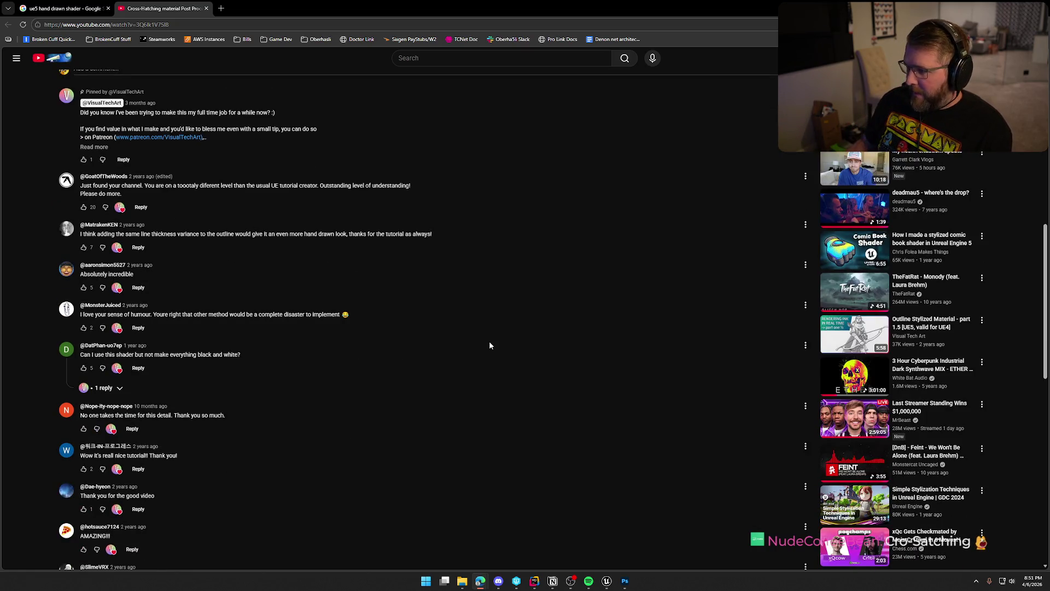
scroll(490, 345, up, 8)
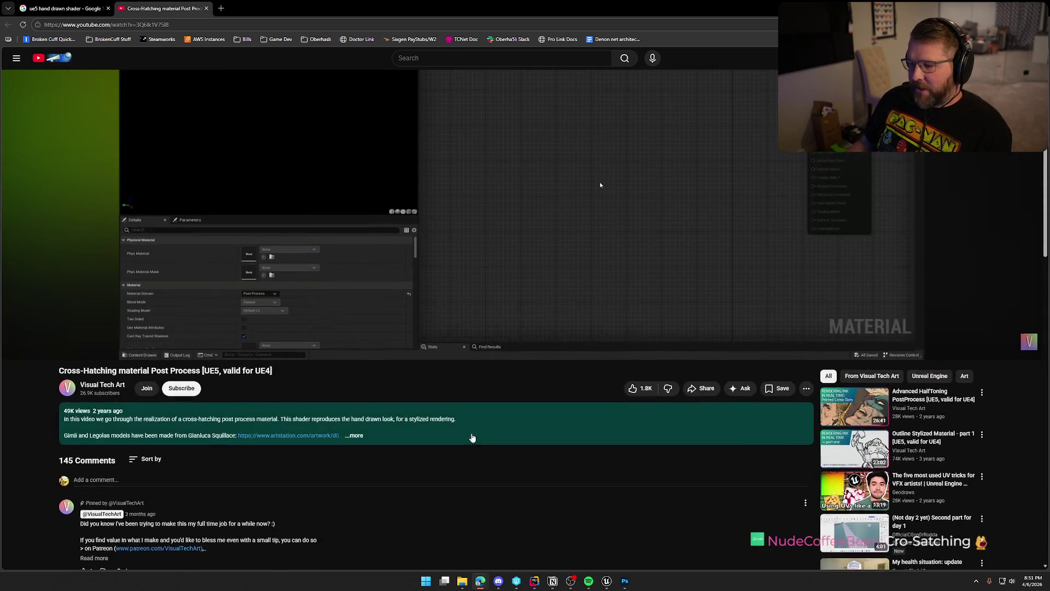
scroll(473, 437, up, 3)
scroll(427, 471, down, 4)
scroll(377, 513, up, 3)
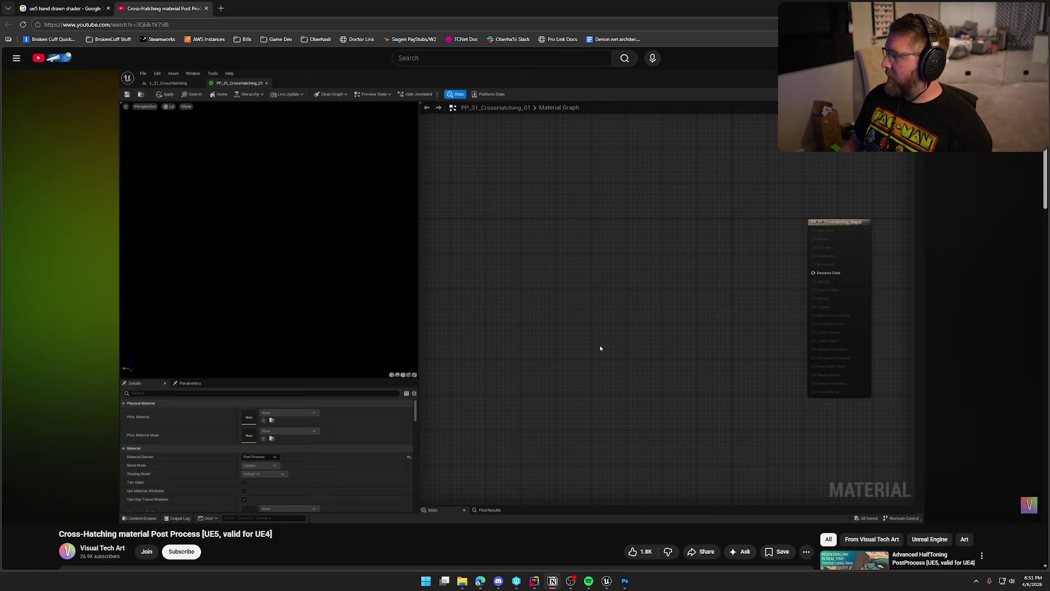
Close the Google 'ue5 hand drawn shader' search results tab
mouse_move(527, 252)
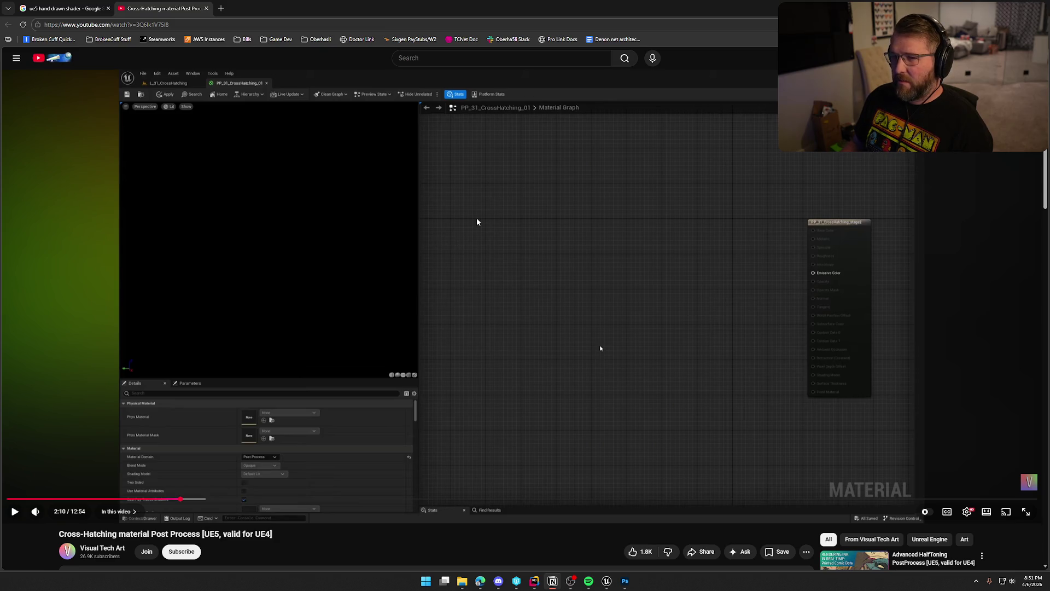
click(66, 8)
click(107, 9)
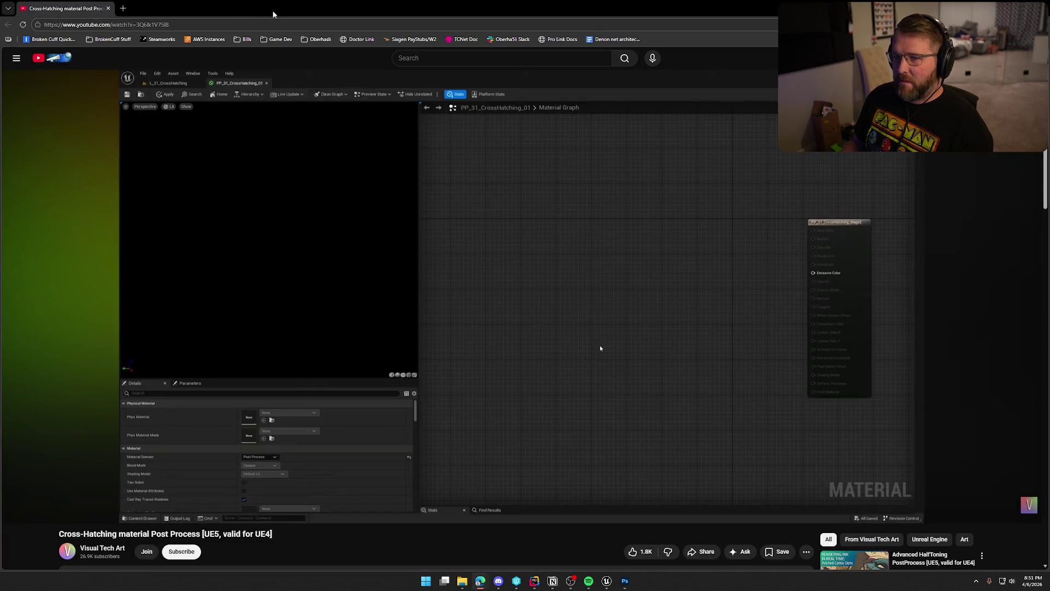
Back in Unreal, create a Material asset in Art/Materials and name it M_HandDrawn
key(alt+Tab)
key(ctrl+space)
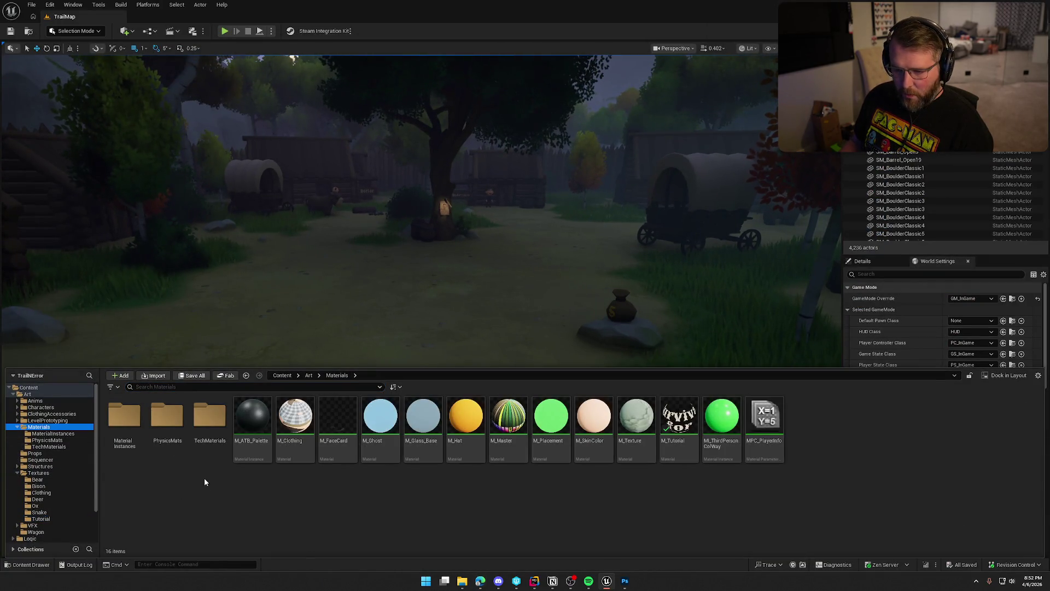
right_click(261, 494)
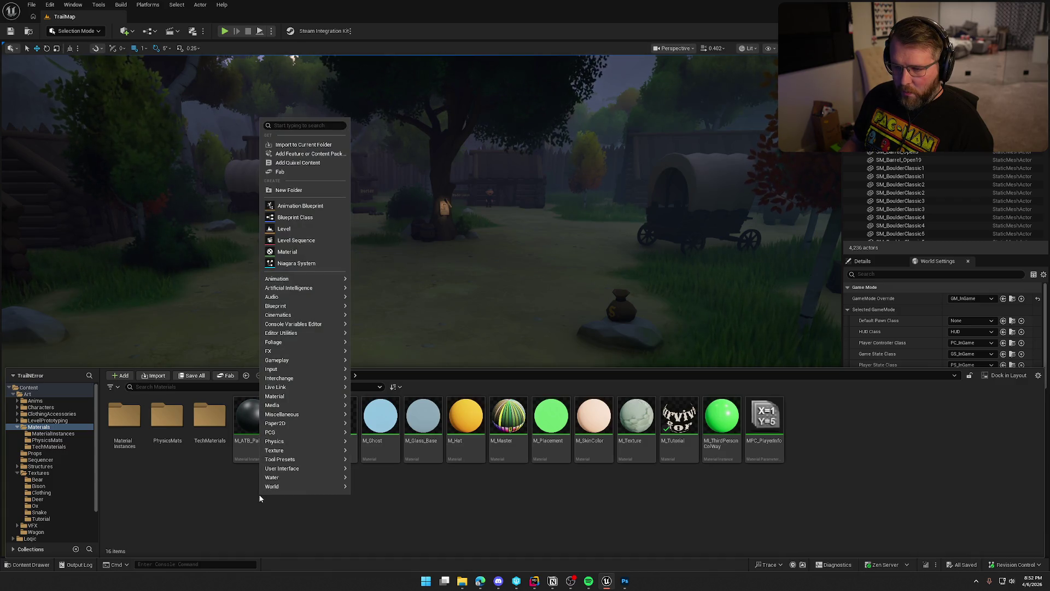
click(287, 252)
text(_HandDrawn)
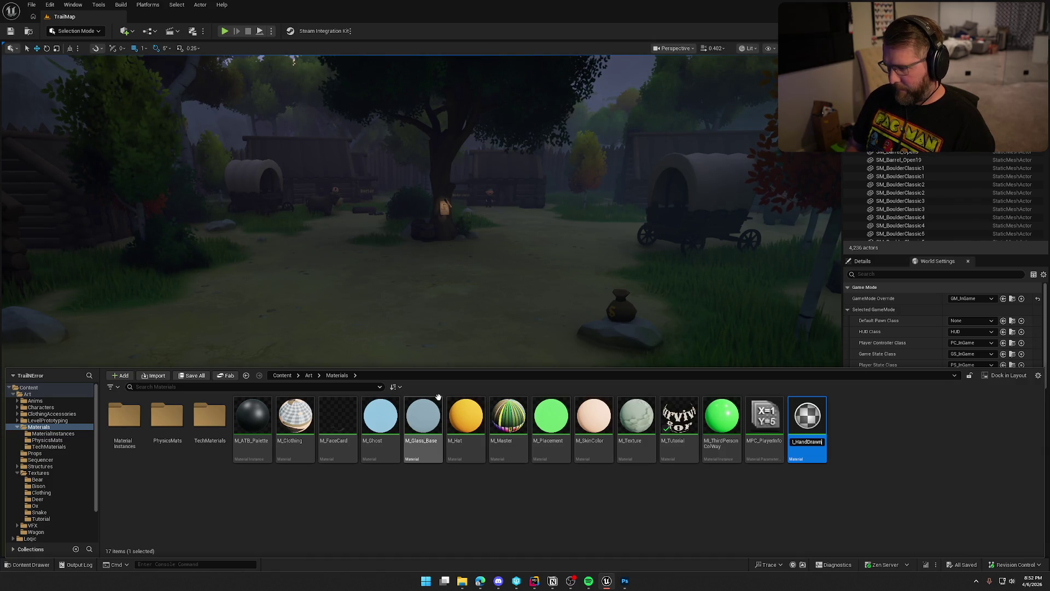
key(Return)
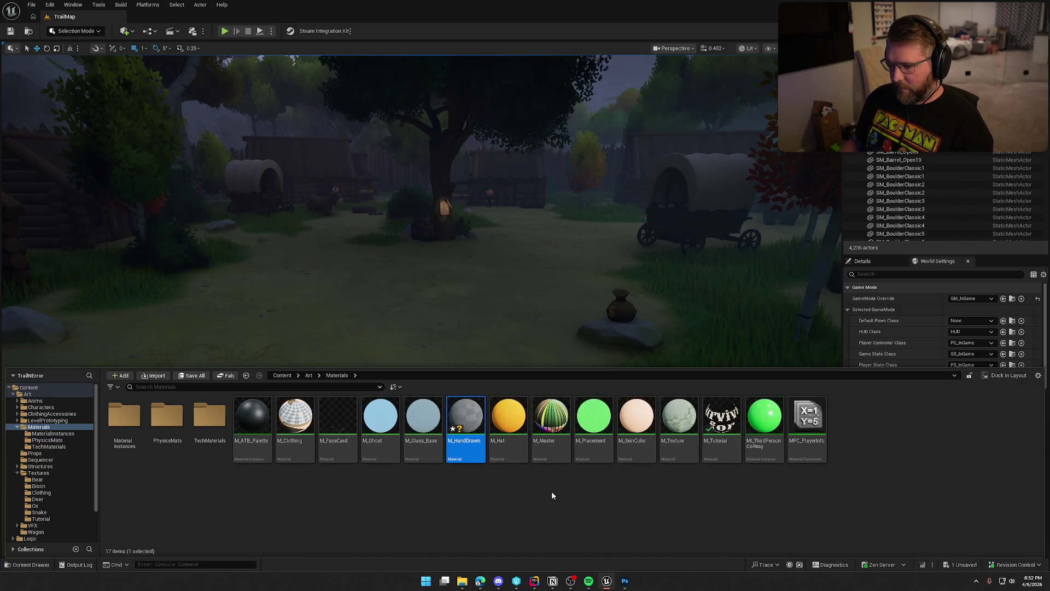
right_click(464, 423)
Open M_HandDrawn in the material editor and add a Texture Sample node
double_click(465, 417)
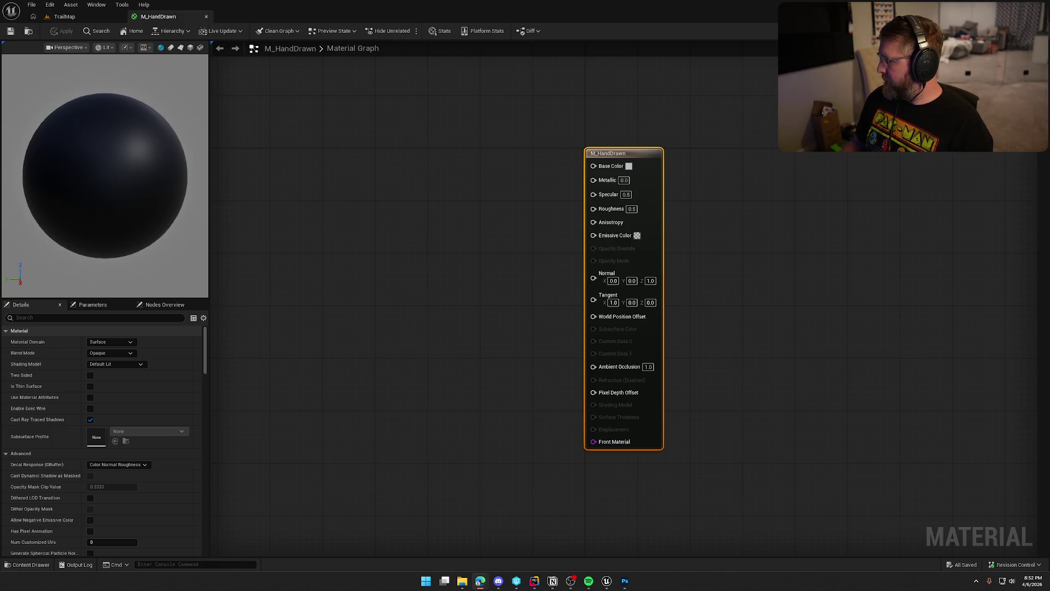
drag(443, 371, 410, 352)
drag(481, 349, 461, 353)
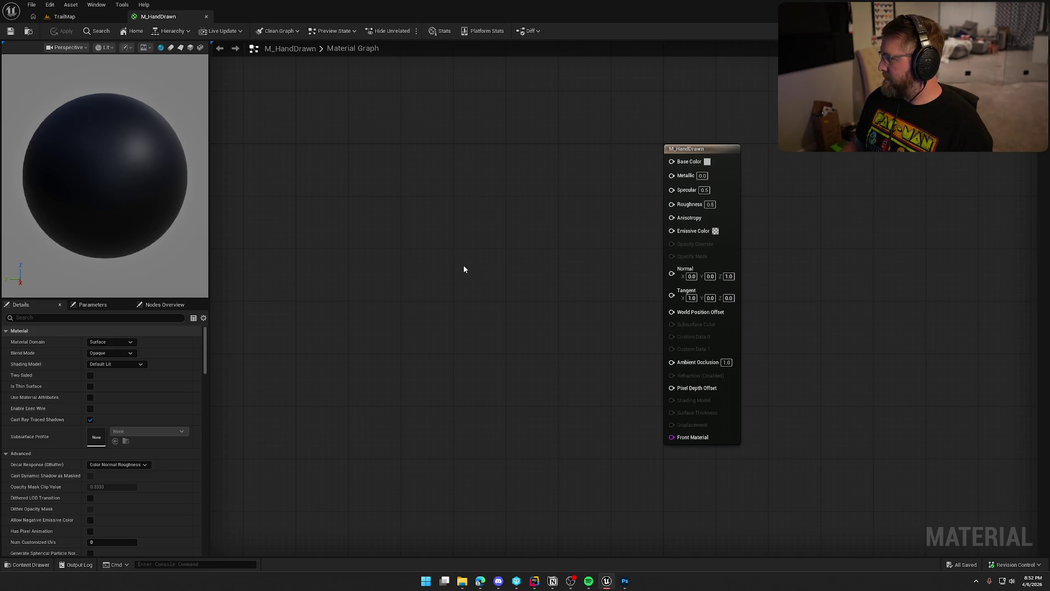
click(317, 227)
click(148, 442)
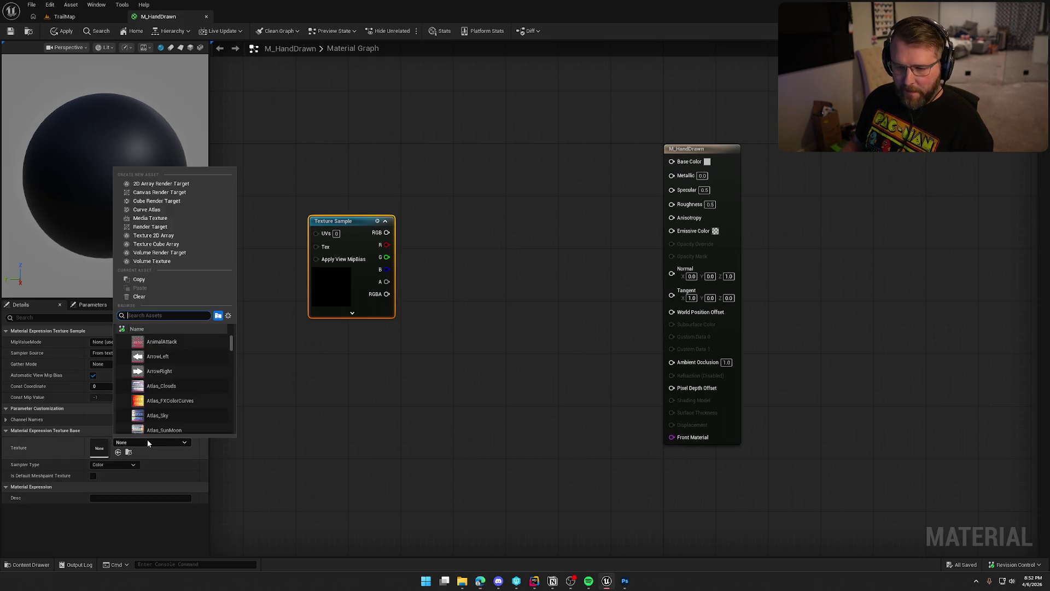
click(334, 428)
Drag the MoneyLeft texture from Textures/Tutorial into the graph and delete the empty Texture Sample
key(ctrl+space)
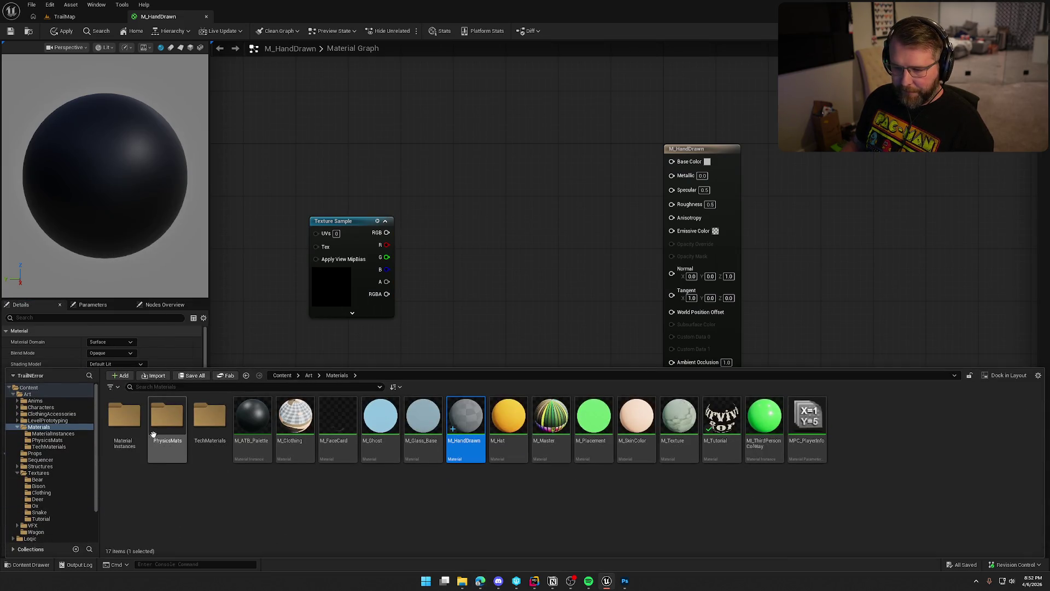
click(46, 518)
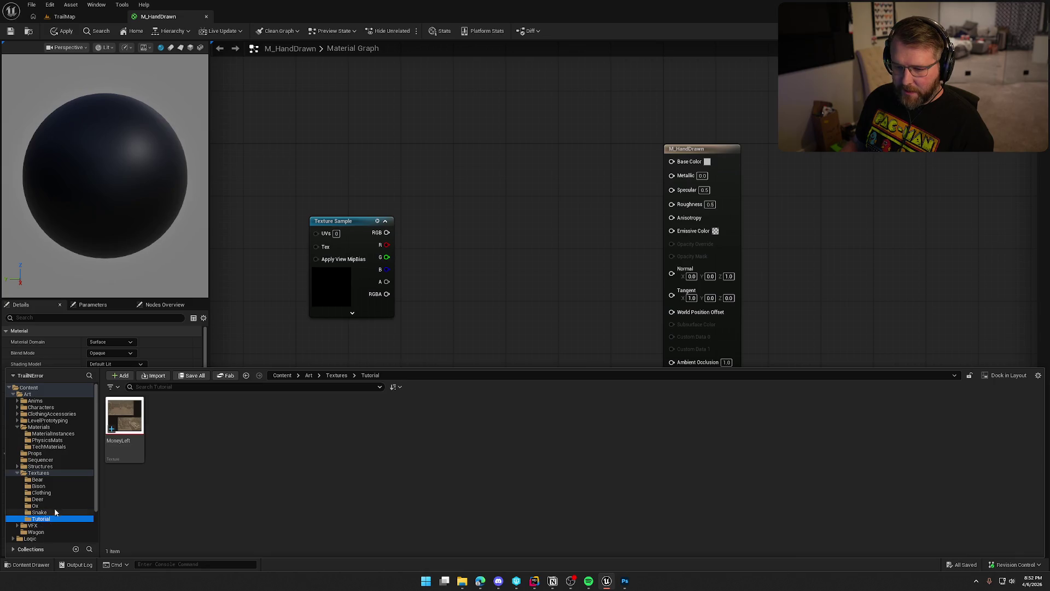
mouse_move(124, 416)
mouse_down()
mouse_move(377, 169)
mouse_move(370, 159)
mouse_up()
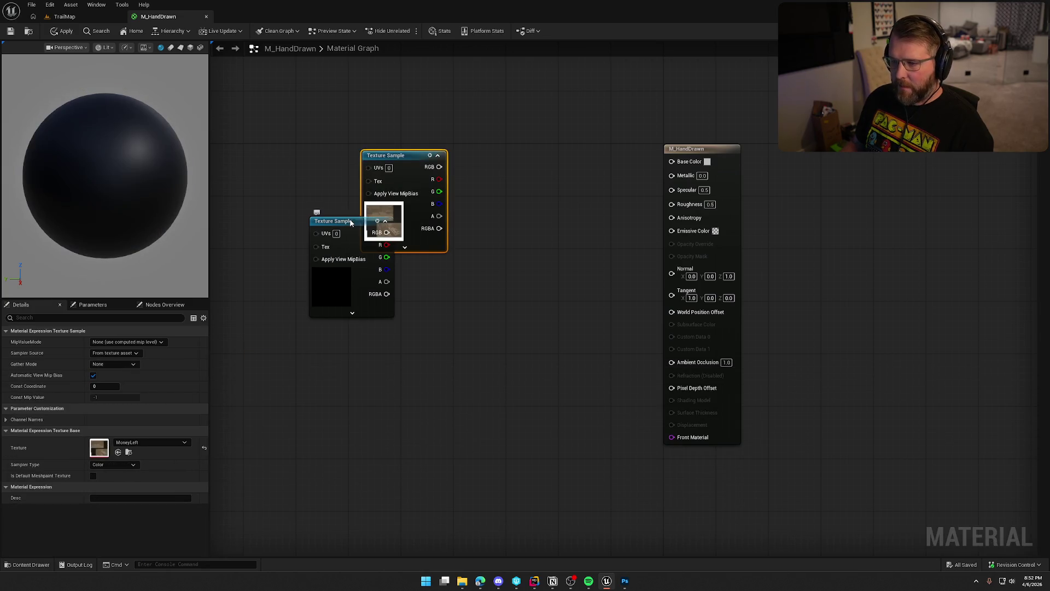
click(350, 220)
key(Delete)
Switch the material preview to a flat plane facing the camera and open the Blend Mode list
click(191, 47)
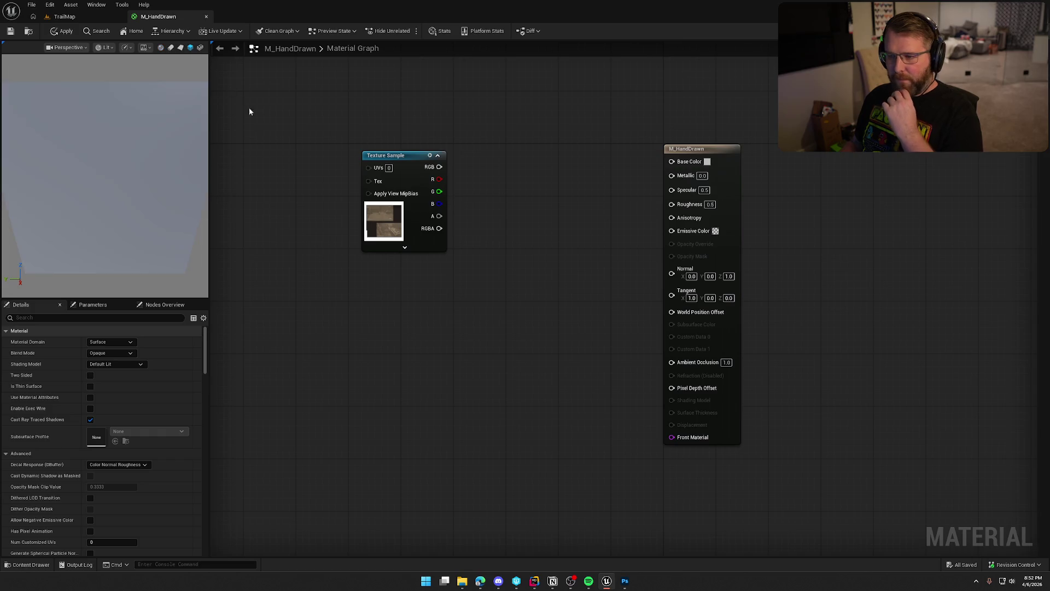
drag(139, 166, 136, 211)
scroll(130, 174, up, 3)
click(110, 352)
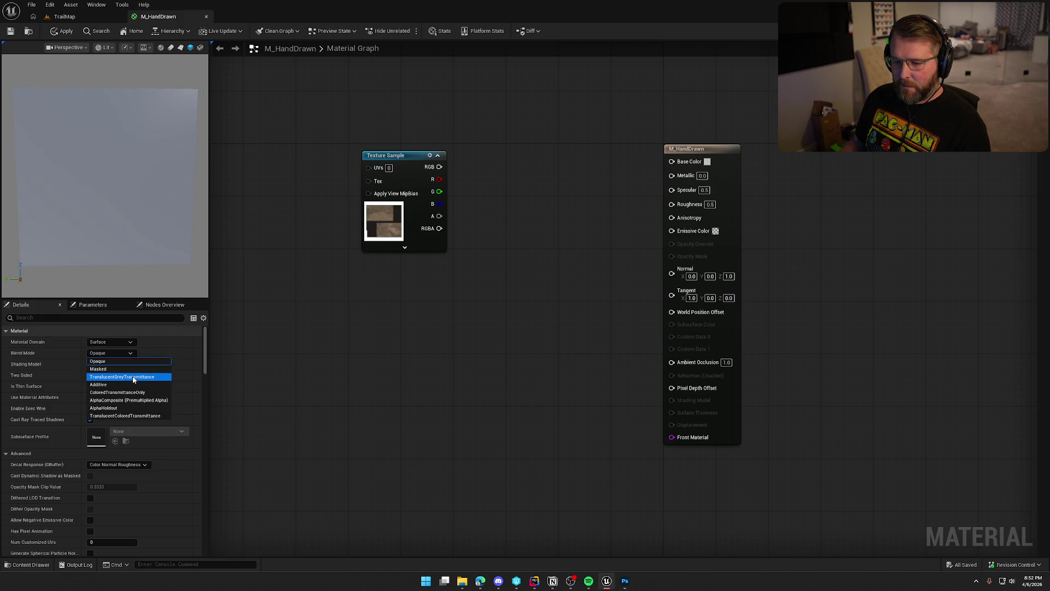
Set Blend Mode to TranslucentGreyTransmittance and wire the texture into Base Color, Opacity Override and Emissive Color
click(133, 377)
mouse_move(439, 167)
mouse_down()
mouse_move(467, 176)
mouse_move(672, 161)
mouse_up()
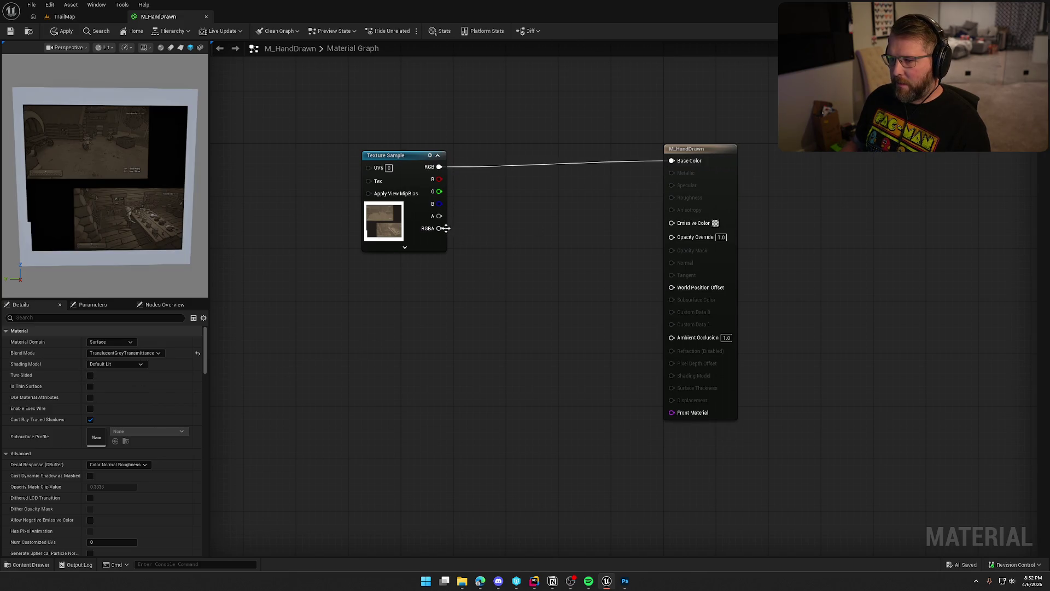
drag(446, 228, 672, 236)
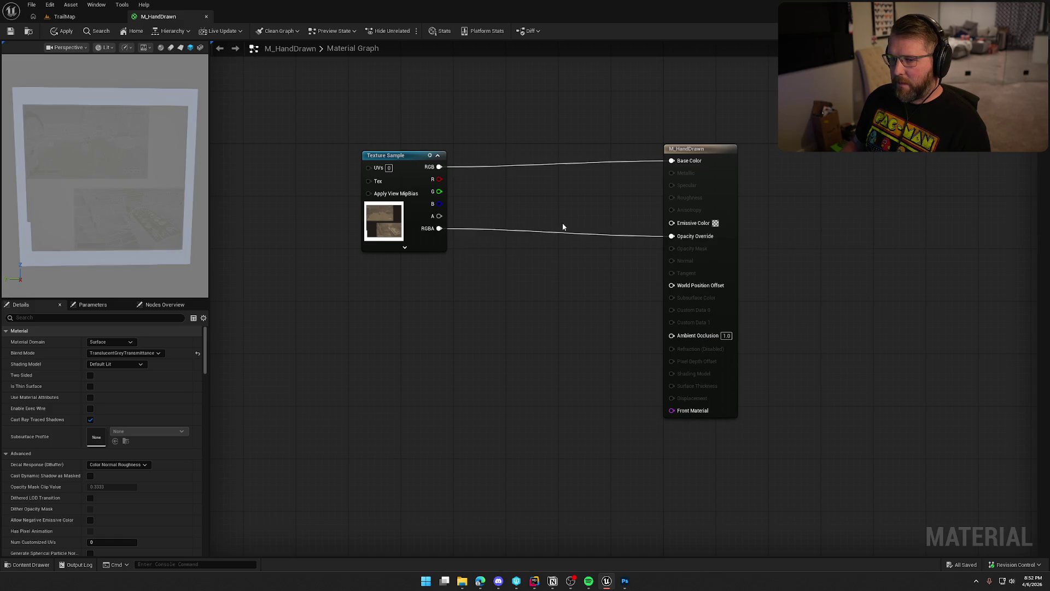
mouse_move(440, 167)
mouse_down()
mouse_move(676, 235)
mouse_move(672, 223)
mouse_up()
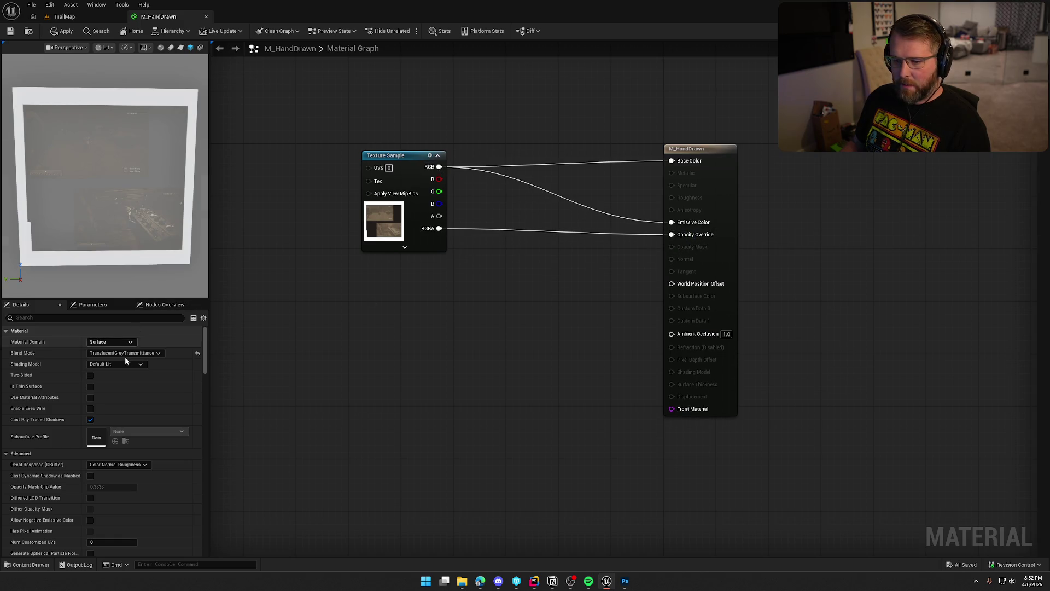
Drive Opacity Override from the texture's alpha, keeping Shading Model at Default Lit after trying Unlit
click(110, 365)
click(116, 372)
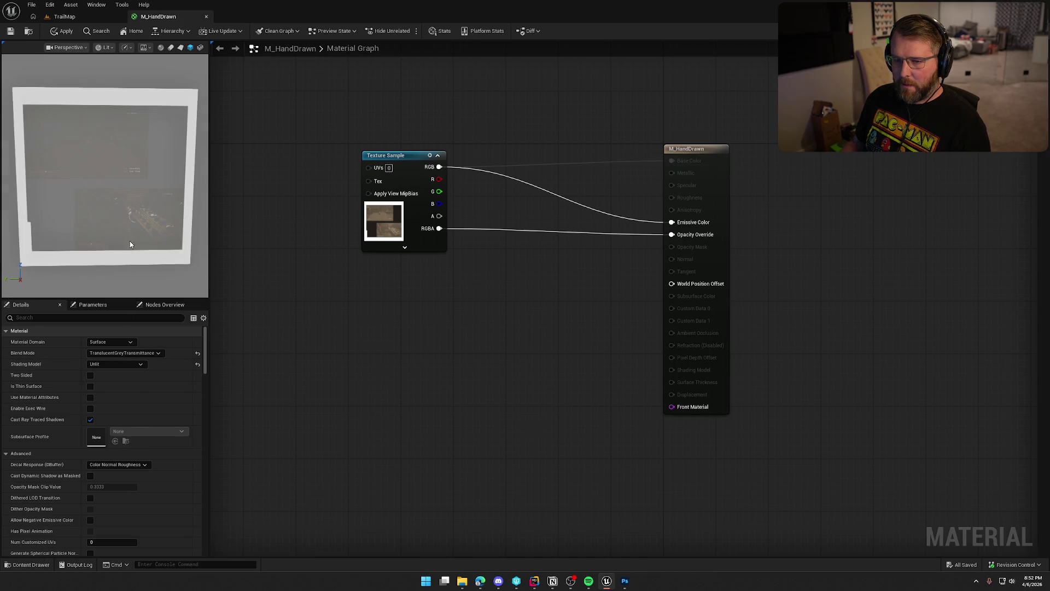
drag(440, 228, 441, 217)
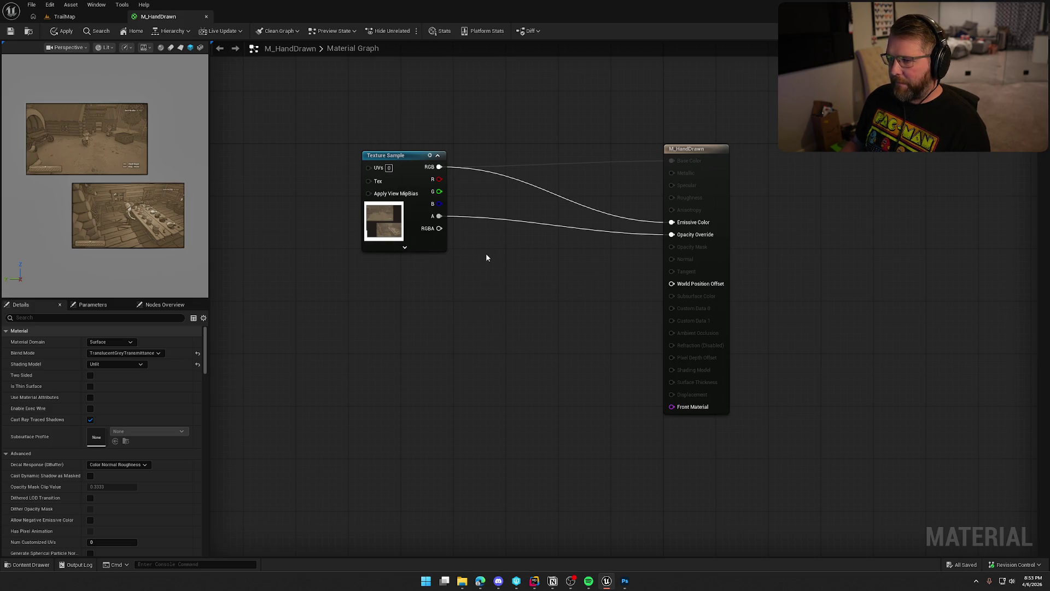
click(117, 365)
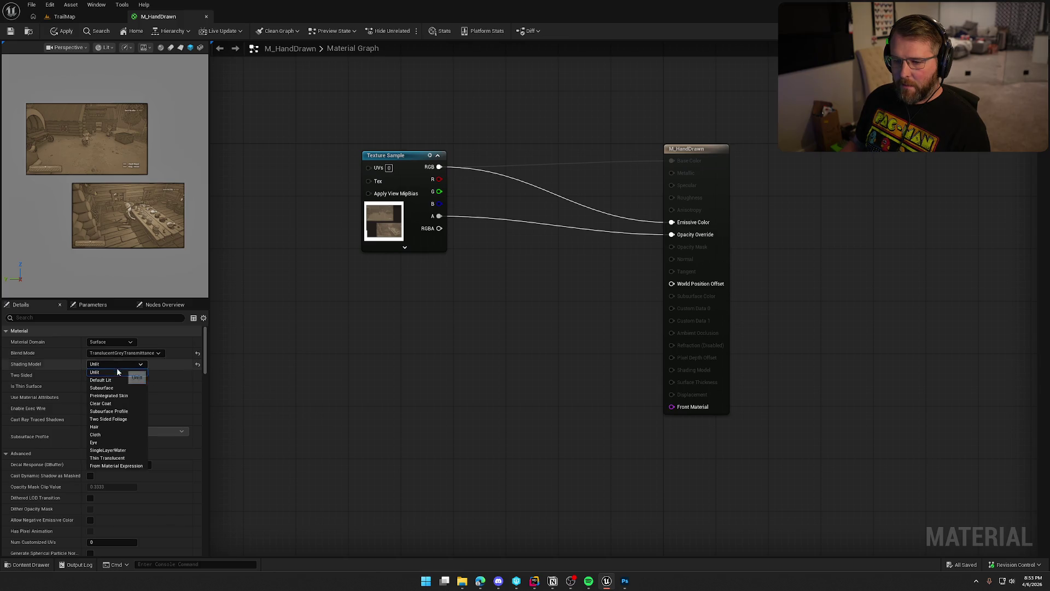
click(113, 378)
Orbit the preview, widen the settings panel and pan the graph to review the translucent result
mouse_move(121, 241)
mouse_down()
mouse_move(164, 218)
mouse_move(147, 229)
mouse_move(122, 225)
mouse_move(144, 217)
mouse_up()
scroll(123, 225, up, 5)
scroll(123, 226, down, 5)
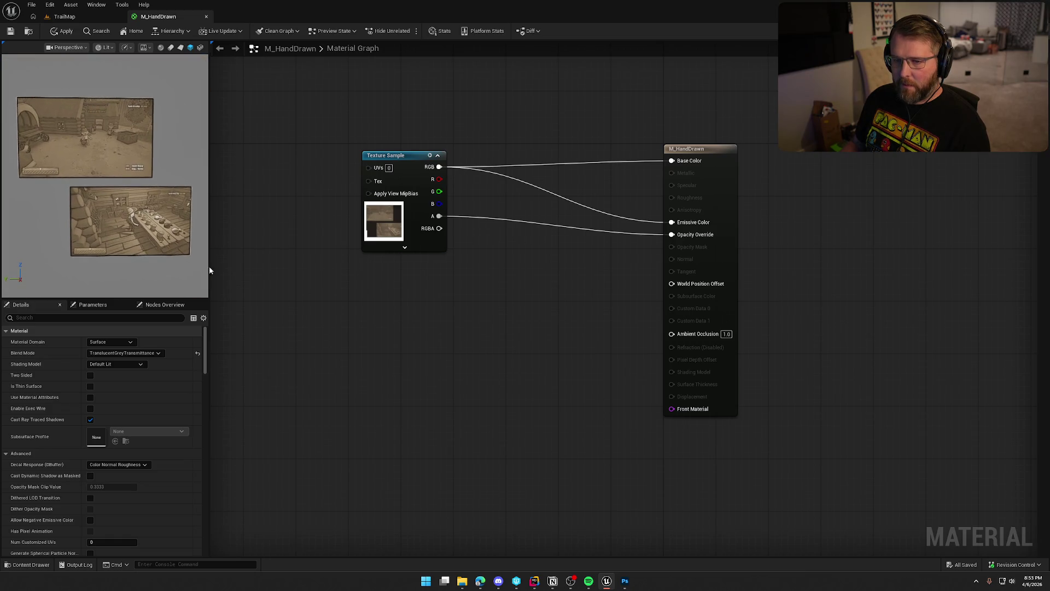
drag(210, 235, 298, 241)
drag(501, 311, 529, 334)
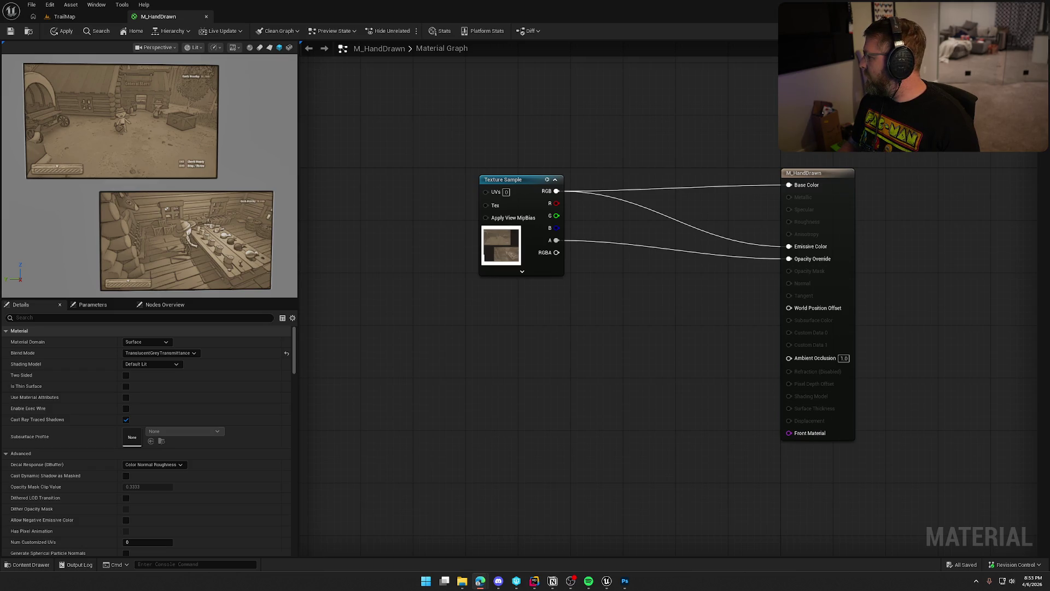
right_click(424, 191)
Add a TexCoord node via the texcoord search and move it left of the texture sample
text(texcoord)
key(Return)
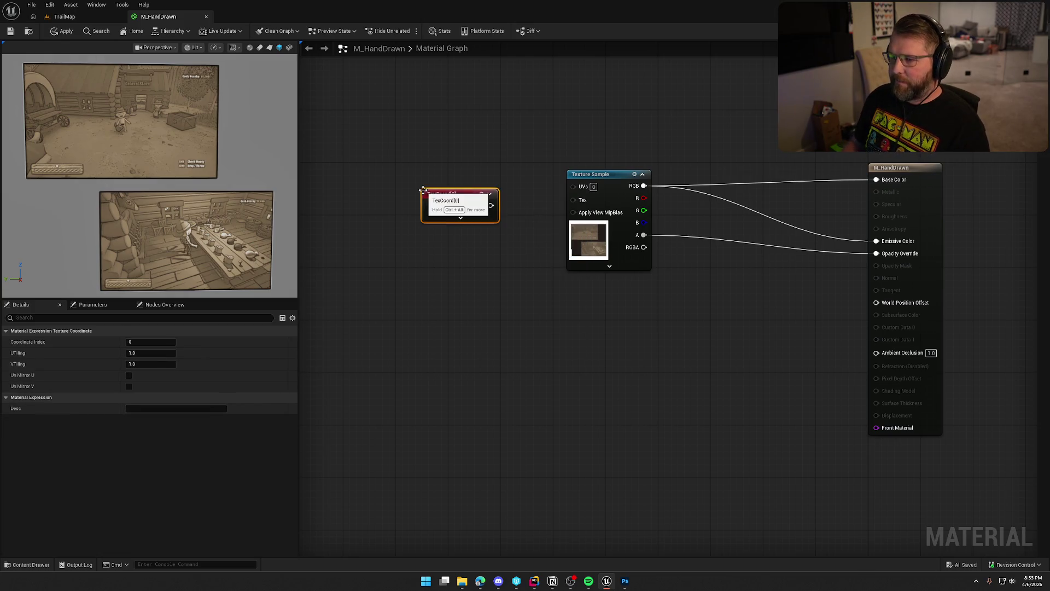
drag(450, 193, 371, 193)
click(561, 391)
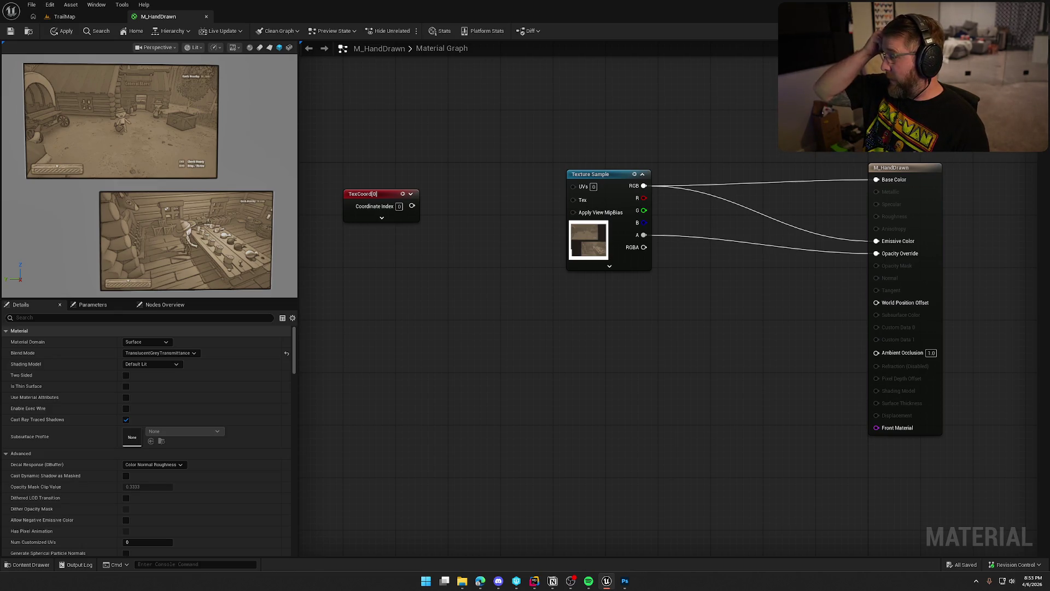
Pan the material graph, then return to the browser with the YouTube tutorial
key(alt+Tab)
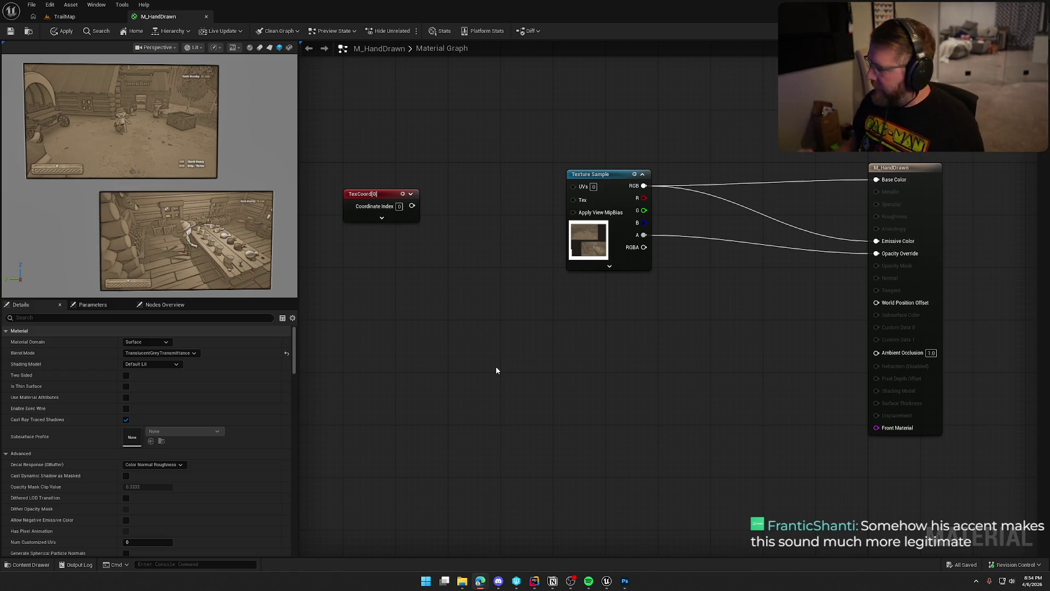
drag(519, 337, 549, 330)
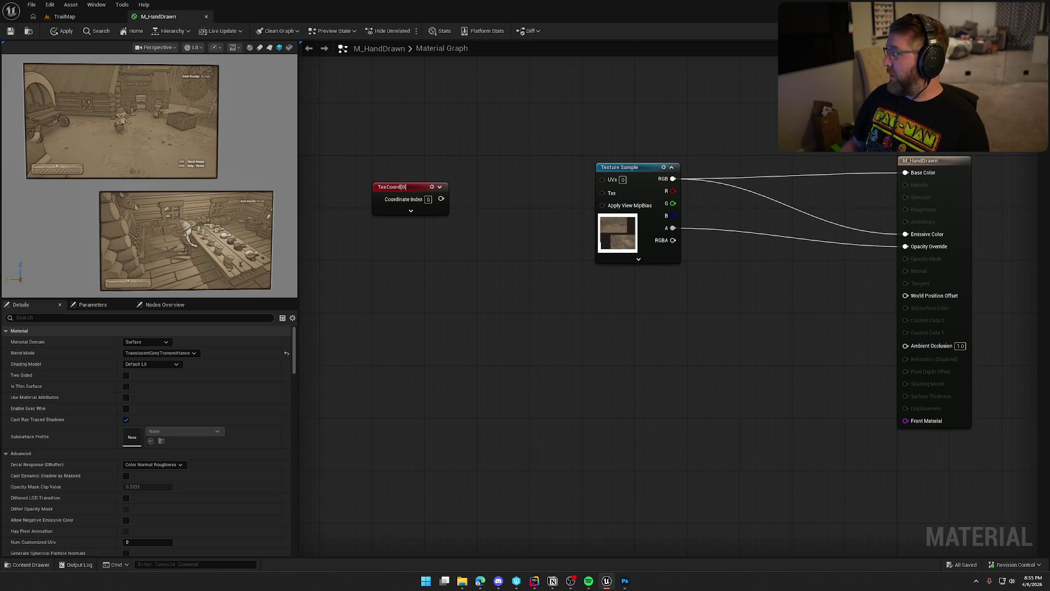
key(alt+Tab)
key(alt+Tab)
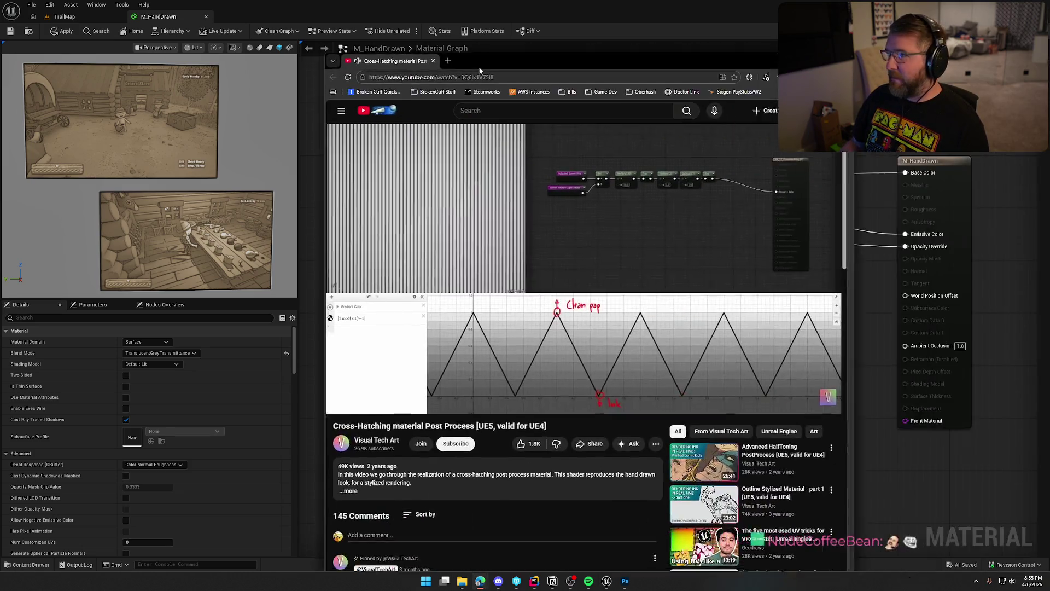
Watch the tutorial full screen as it adds an InvLerp node and rewires the hatching graph
key(f)
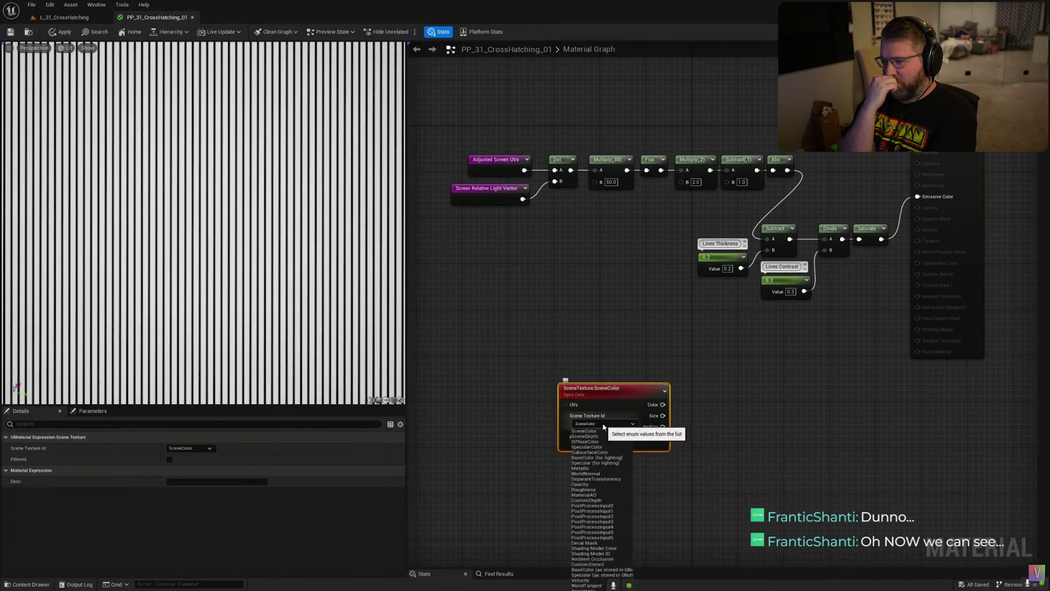
key(ctrl+v)
mouse_move(641, 354)
mouse_down()
mouse_move(859, 329)
mouse_move(774, 250)
mouse_up()
right_click(714, 362)
text(invlerp)
key(Return)
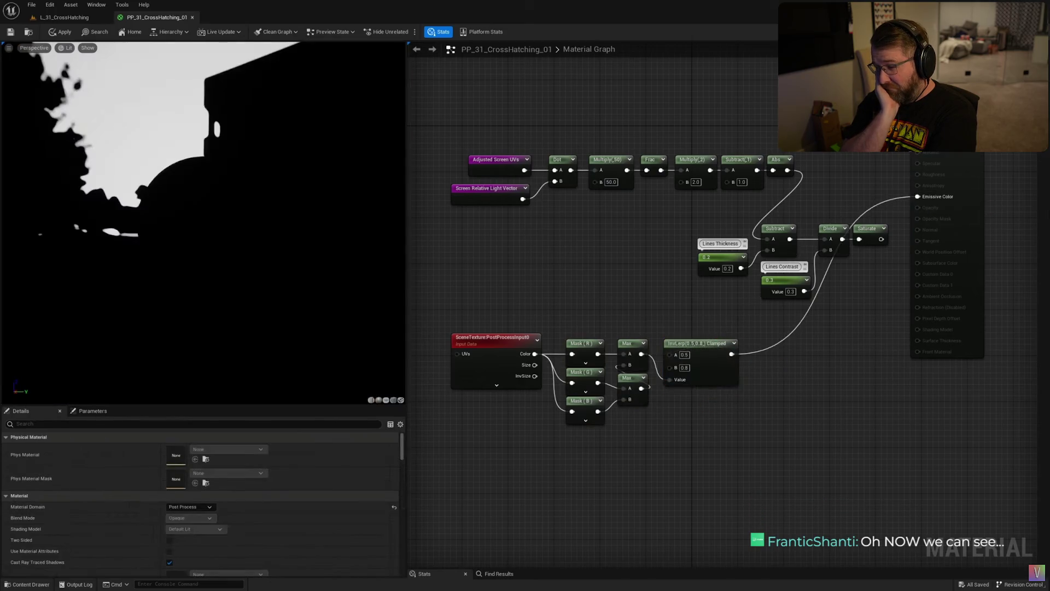
drag(157, 280, 174, 322)
drag(177, 307, 197, 304)
drag(216, 279, 229, 299)
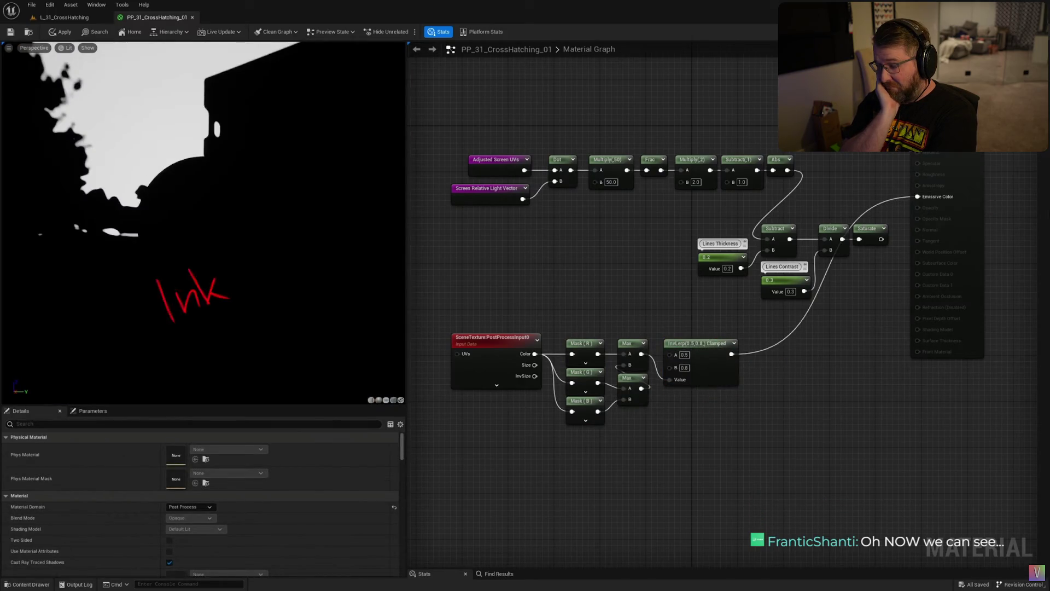
drag(112, 83, 159, 101)
drag(106, 128, 158, 149)
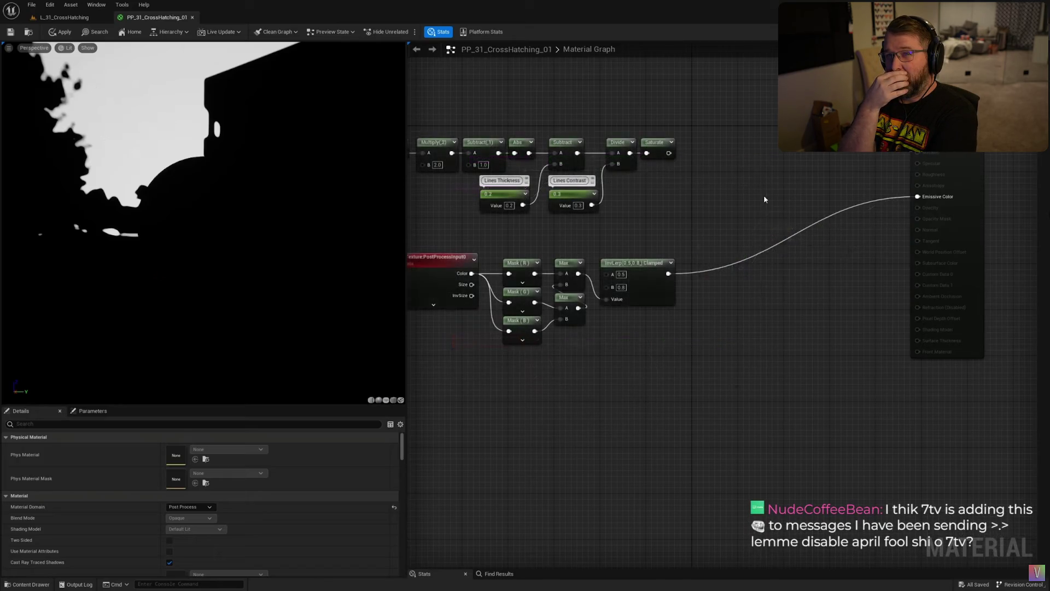
Follow the tutorial as it sets a 0.8 default and adds a Lines Opacity function input
click(712, 190)
drag(668, 153, 710, 193)
drag(669, 273, 710, 222)
click(753, 189)
click(787, 189)
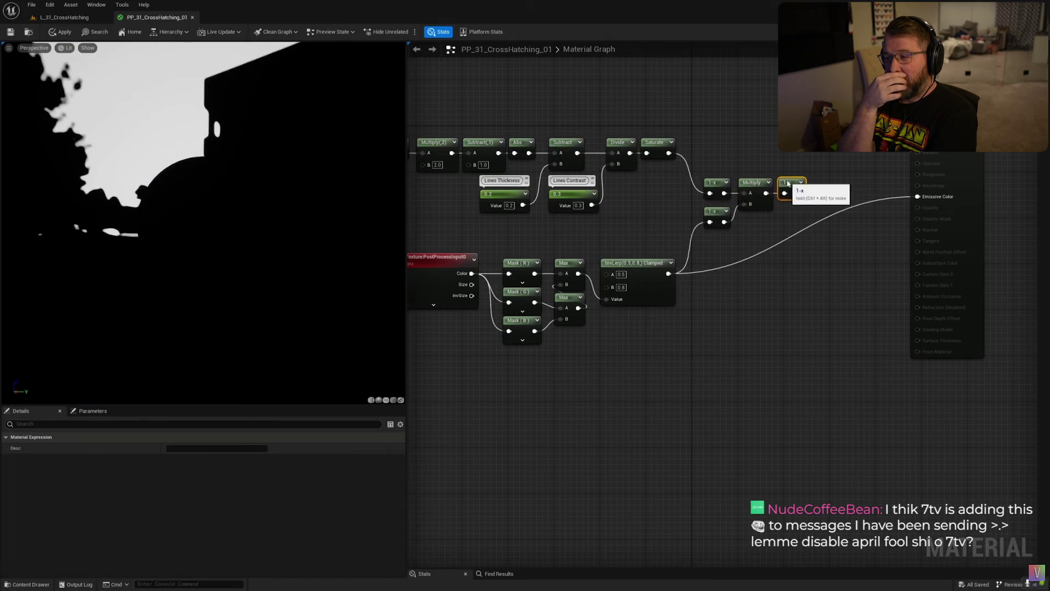
drag(799, 194, 918, 197)
drag(788, 182, 869, 182)
click(826, 189)
click(762, 253)
text(0.8)
key(Return)
click(753, 224)
text(Lines Opacity)
key(Return)
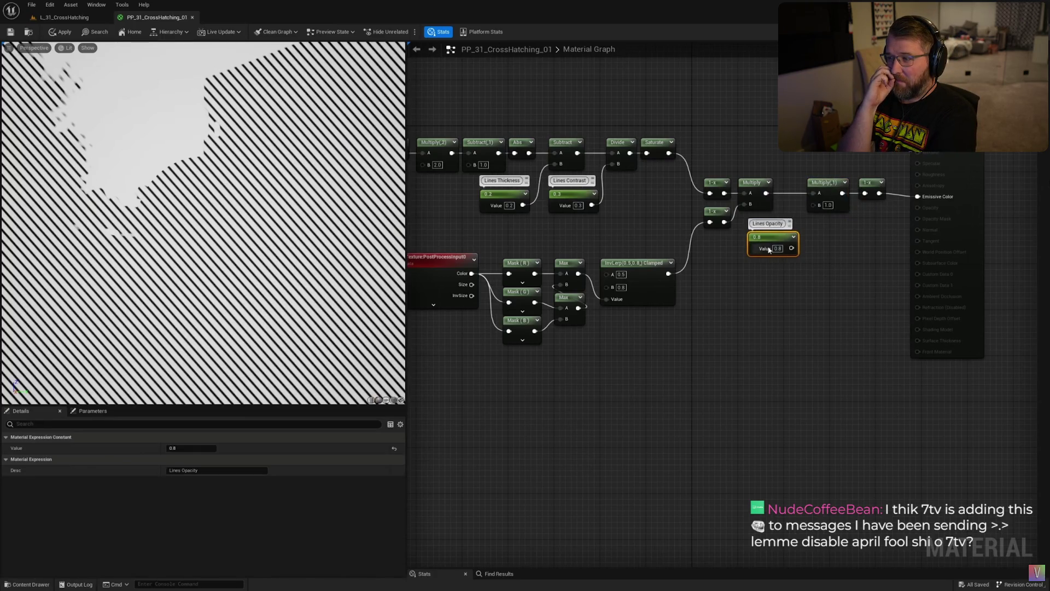
drag(792, 248, 813, 204)
click(854, 274)
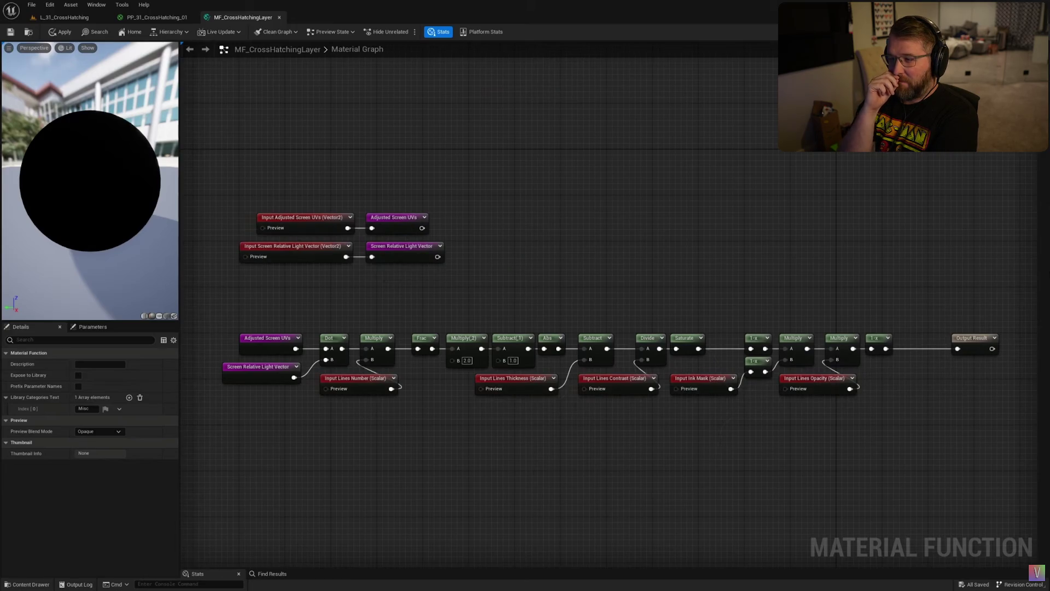
Watch the tutorial rearrange the hatch layer graph to make room for a new input
scroll(222, 236, up, 5)
drag(602, 261, 903, 261)
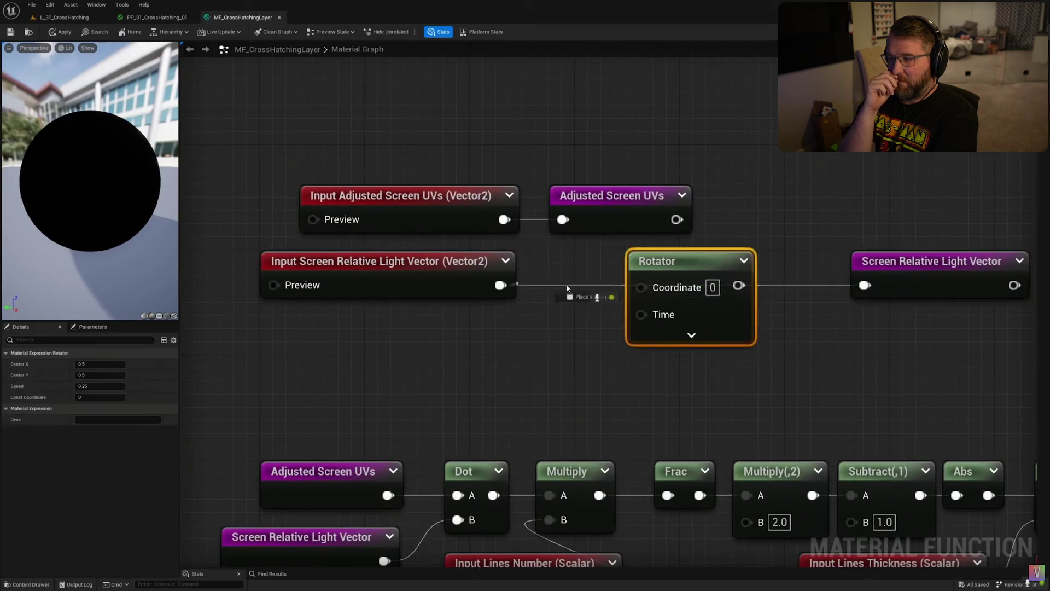
click(705, 395)
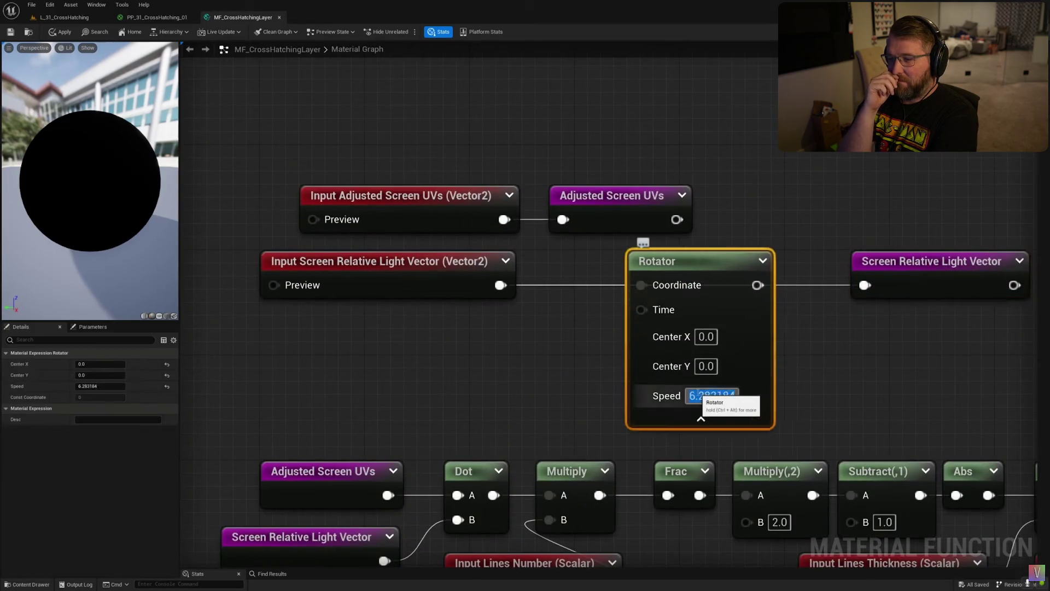
drag(931, 261, 866, 261)
drag(657, 261, 579, 261)
Watch it create a Lines Direction function input and connect it to the Rotator's Time pin
right_click(362, 356)
text(inpu)
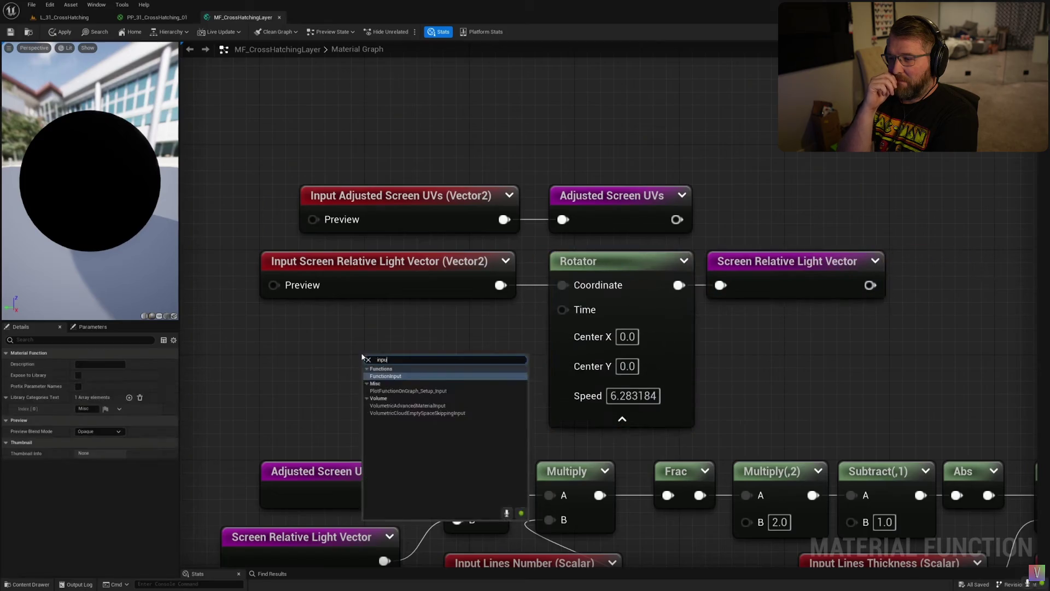
key(Return)
click(113, 364)
text(s Direction)
key(Return)
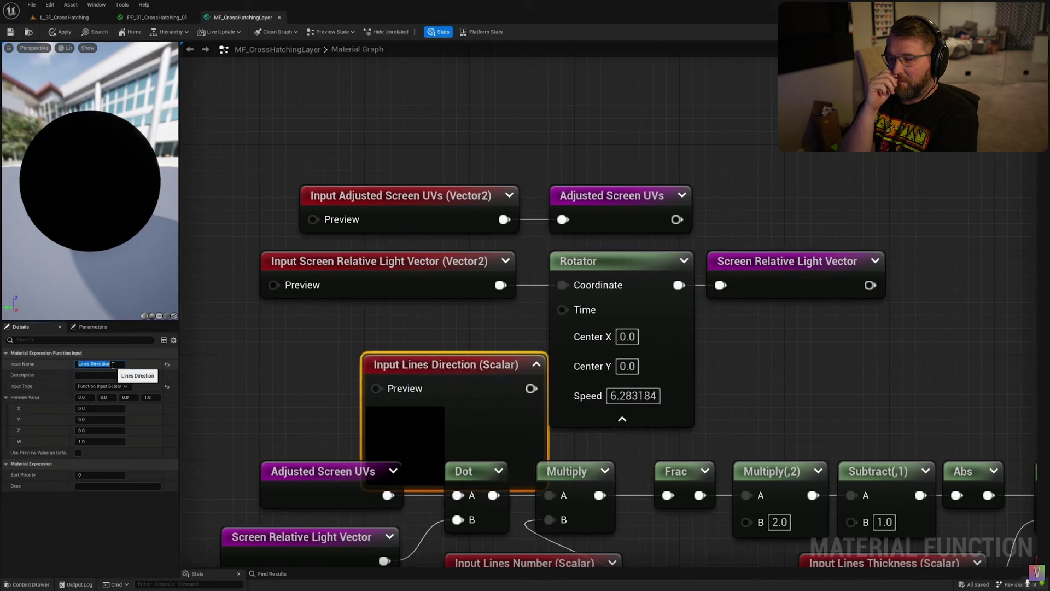
click(471, 364)
drag(416, 365, 382, 327)
drag(495, 351, 563, 310)
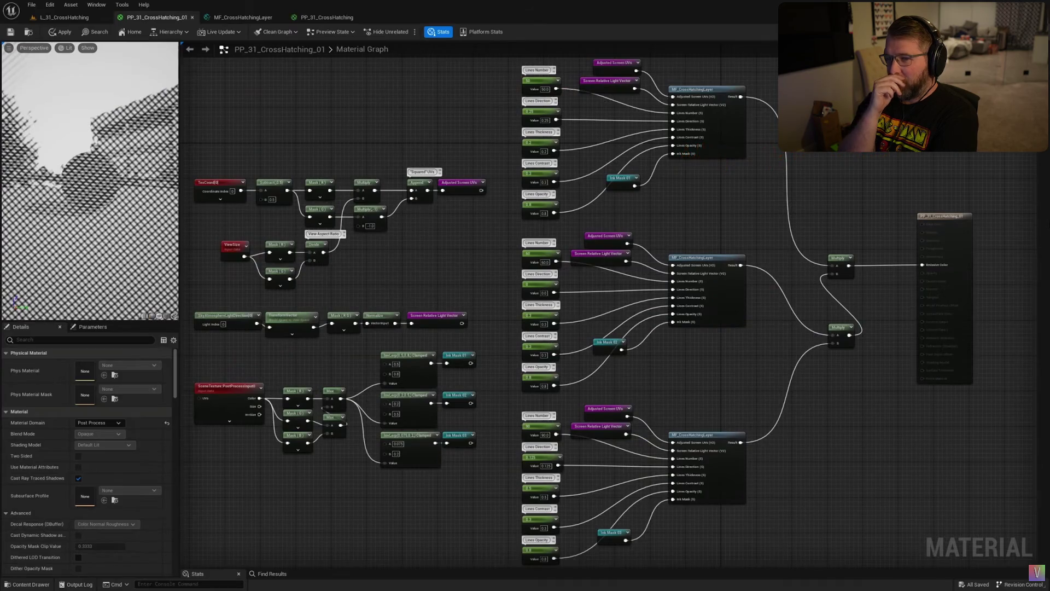
Keep watching through the stacked hatching layers until a Voronoi Vector Noise with tile size 300 appears
drag(180, 273, 495, 274)
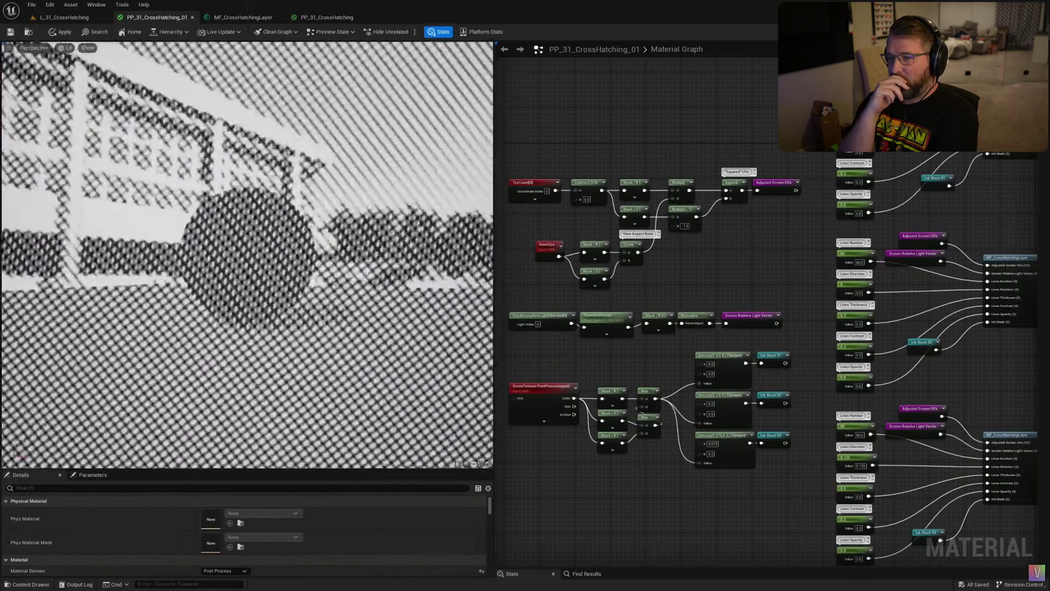
mouse_move(860, 262)
mouse_down()
mouse_move(886, 262)
mouse_move(862, 262)
mouse_up()
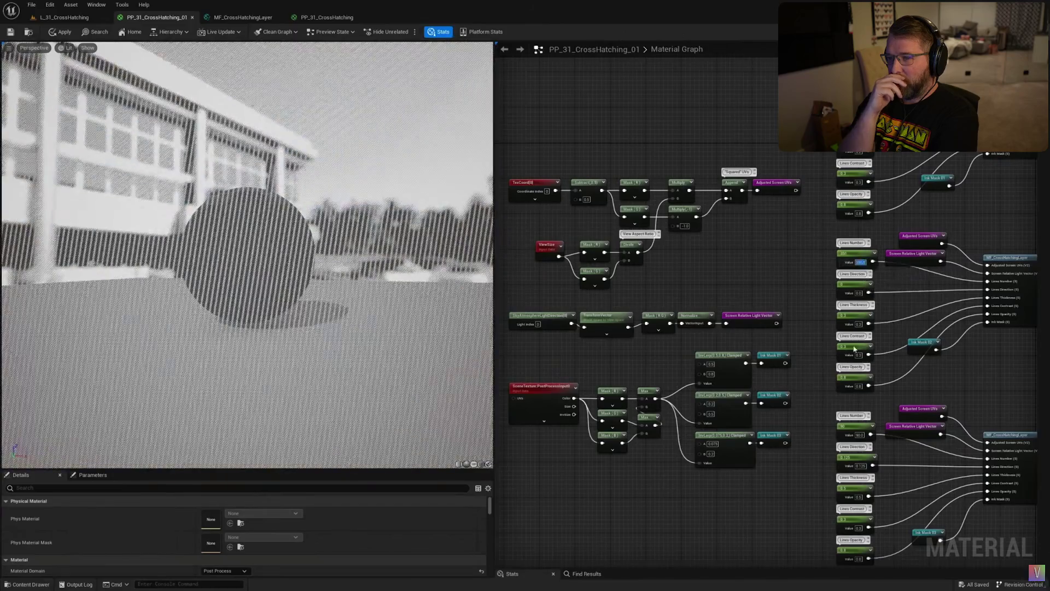
drag(860, 435, 872, 435)
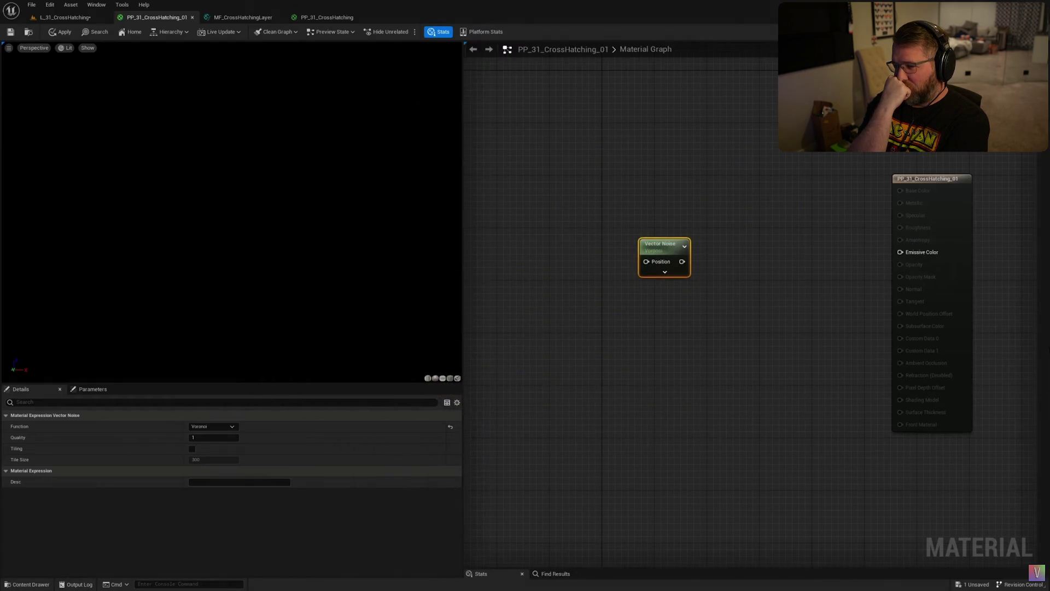
Watch the tutorial add an adjusted UV node and a Voronoi Cells parameter set to 20
right_click(553, 250)
text(adjusted)
key(Return)
mouse_move(580, 248)
mouse_down()
mouse_move(515, 249)
mouse_move(611, 263)
mouse_up()
click(607, 249)
click(541, 317)
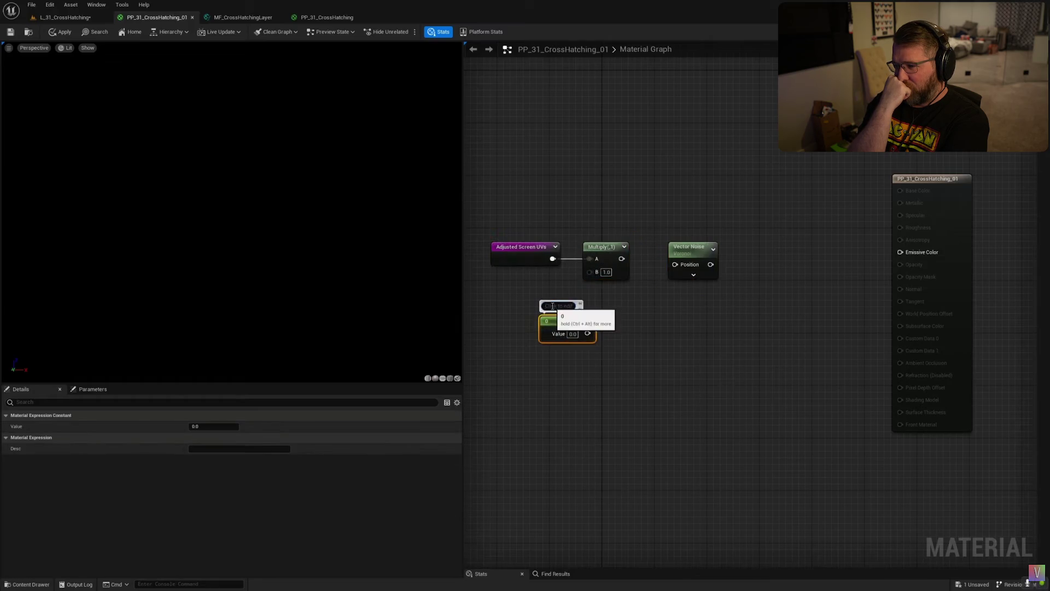
text(Number of Voronoi Cells)
double_click(573, 334)
text(20)
key(Return)
mouse_move(563, 321)
mouse_down()
mouse_move(519, 287)
mouse_move(590, 272)
mouse_up()
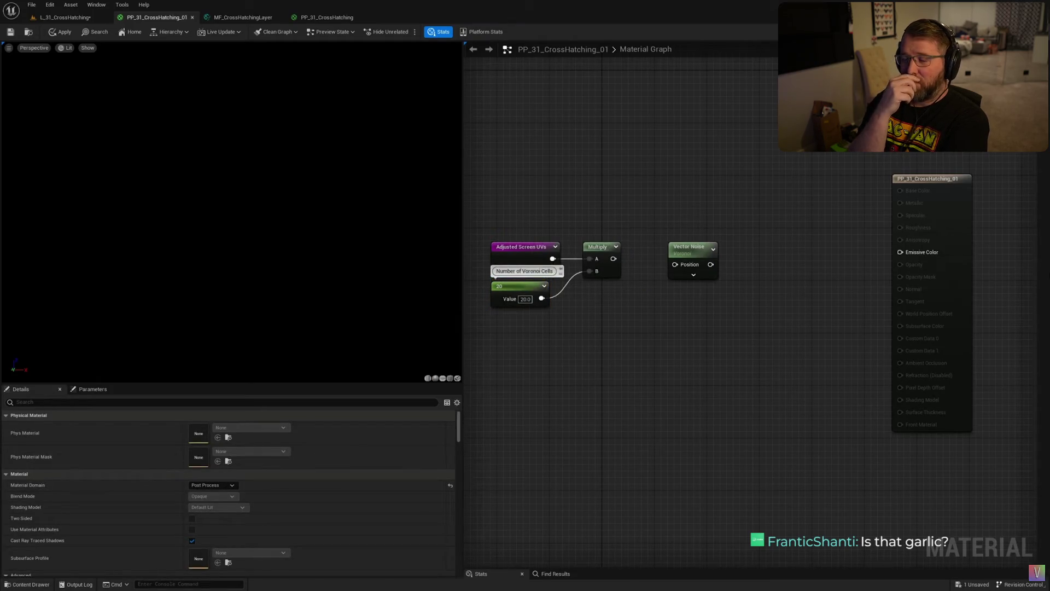
Watch it append a Voronoi Random Seed and feed a second Vector Noise showing coloured Voronoi cells
drag(691, 246, 809, 246)
drag(614, 258, 731, 261)
text(append)
key(Return)
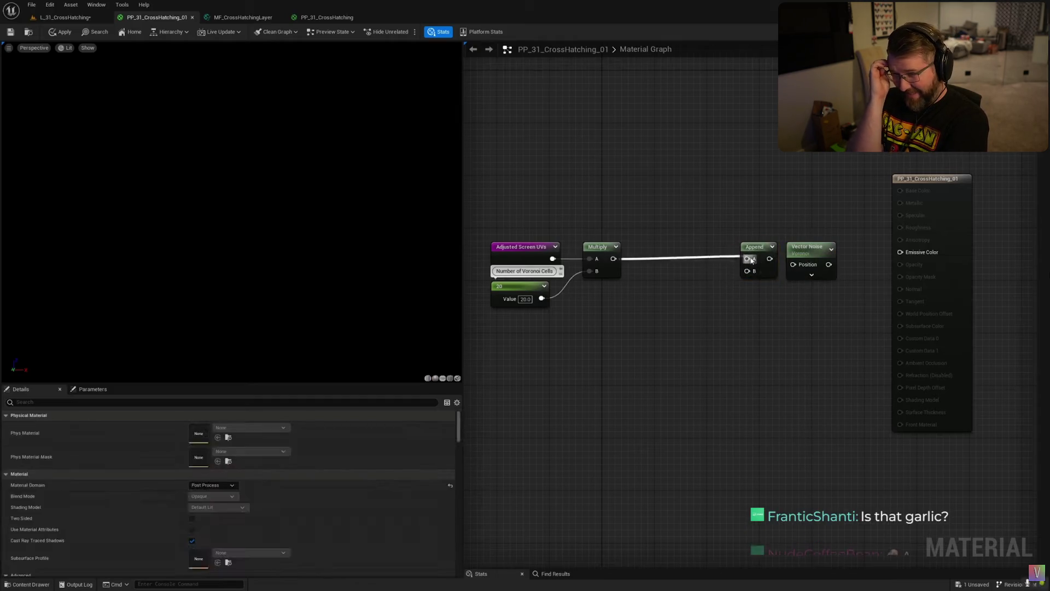
click(656, 295)
text(Voronoi Random Seed)
drag(677, 298, 747, 271)
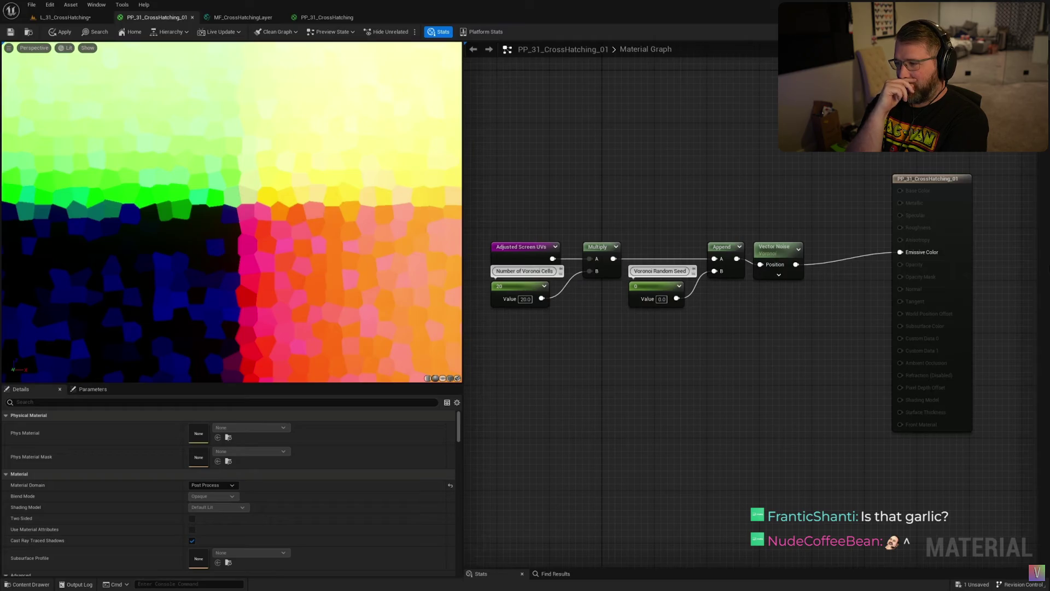
mouse_move(821, 273)
mouse_down()
mouse_move(831, 304)
mouse_move(747, 326)
mouse_up()
right_click(801, 333)
text(vectorn)
key(Return)
drag(822, 343, 900, 252)
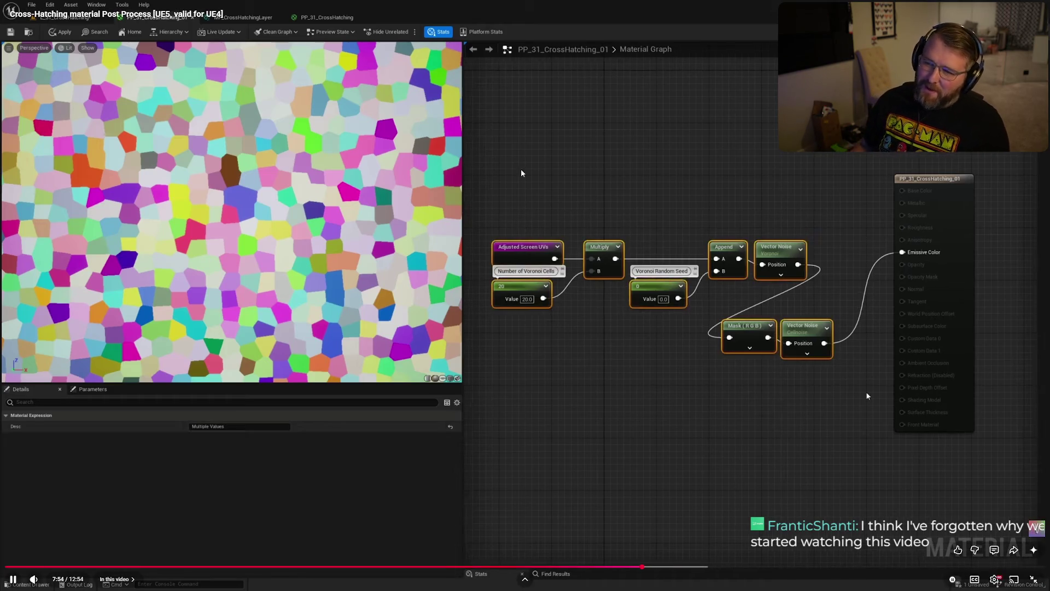
Exit full screen, switch to Unreal Engine and pan the M_HandDrawn graph into view
key(Escape)
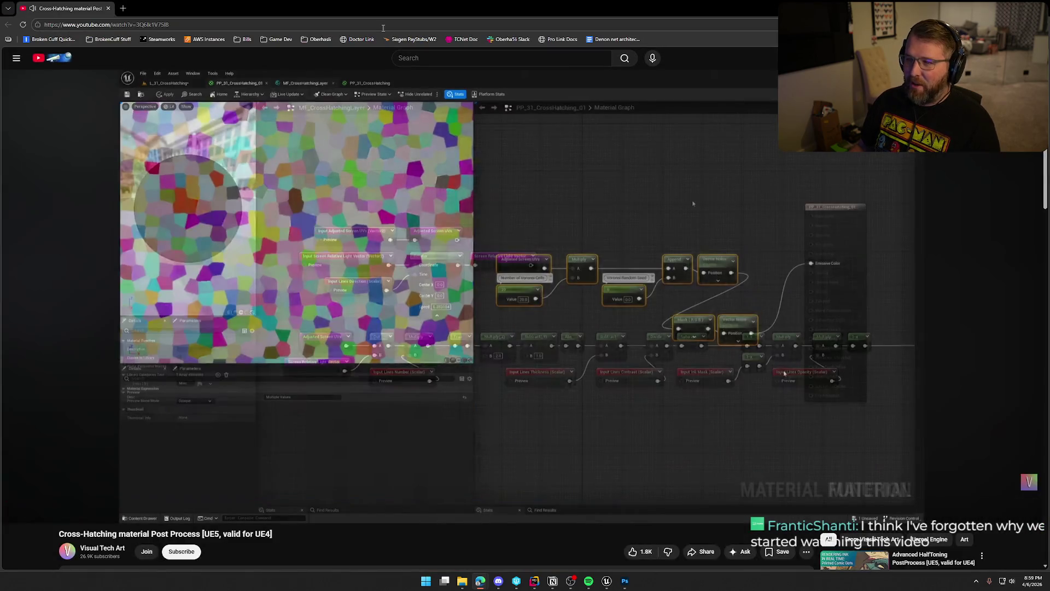
key(alt+Tab)
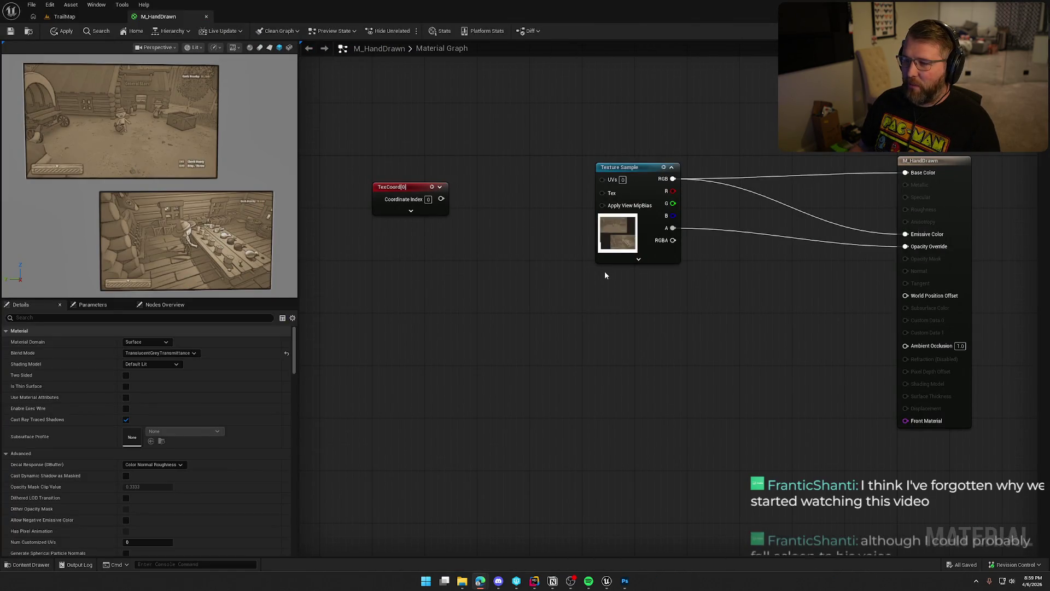
mouse_move(462, 237)
mouse_down()
mouse_move(500, 326)
mouse_move(645, 344)
mouse_up()
mouse_move(154, 181)
mouse_down()
mouse_move(109, 181)
mouse_move(156, 180)
mouse_up()
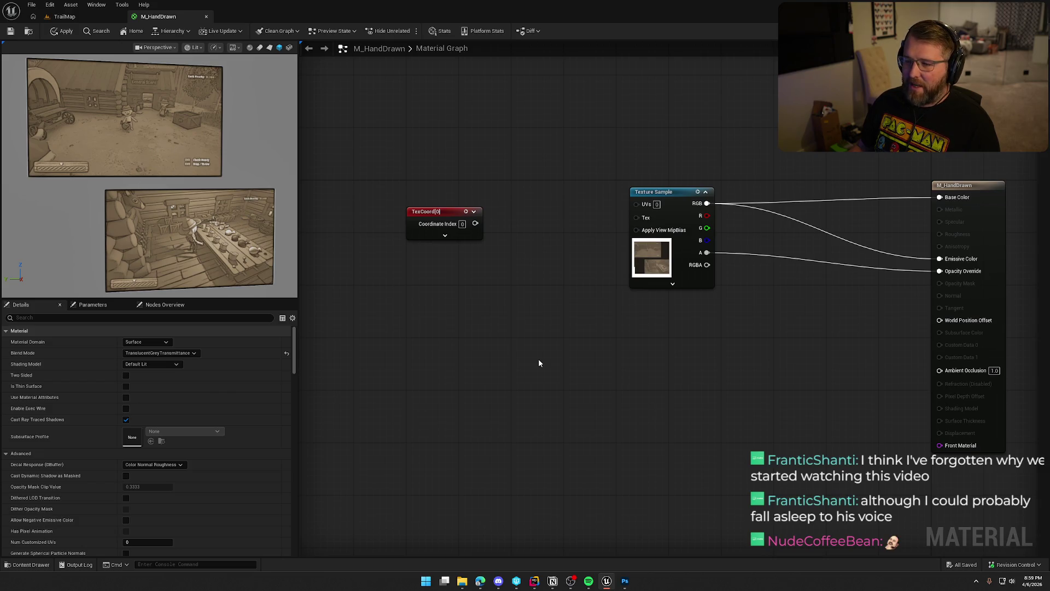
click(626, 581)
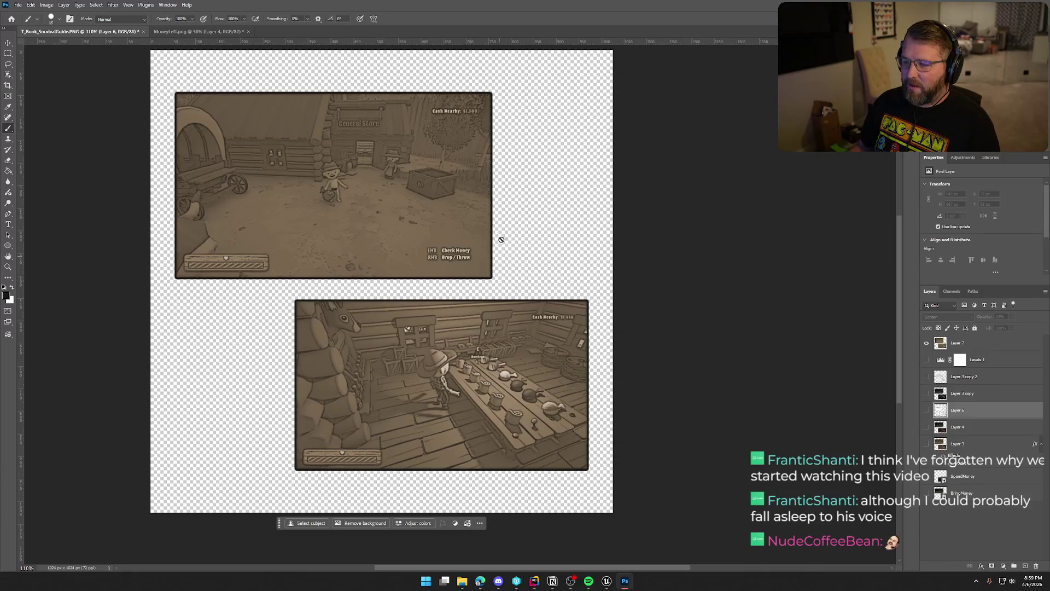
click(605, 584)
click(625, 581)
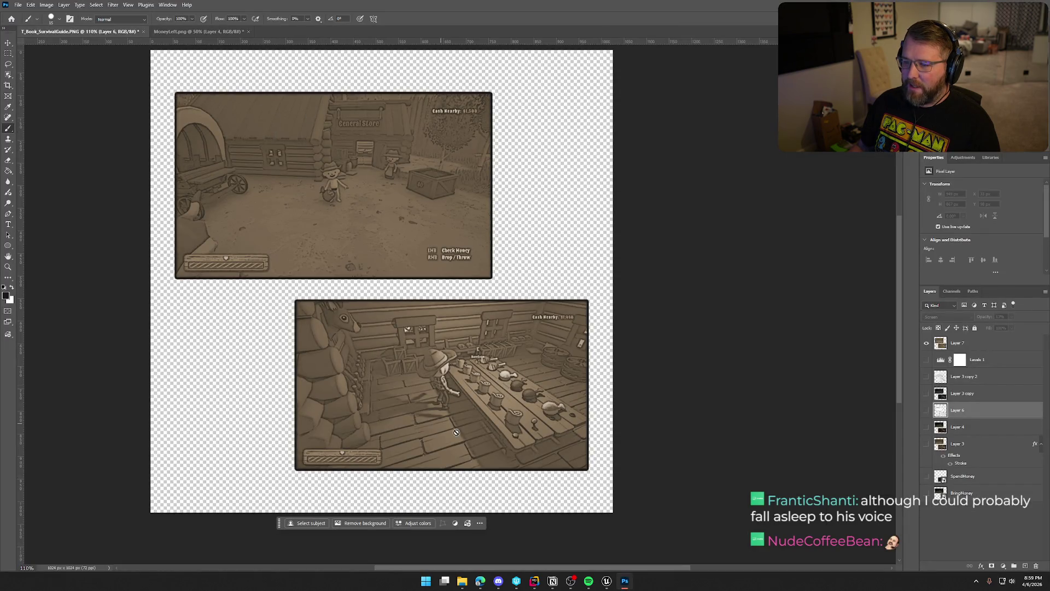
click(607, 581)
drag(185, 130, 199, 176)
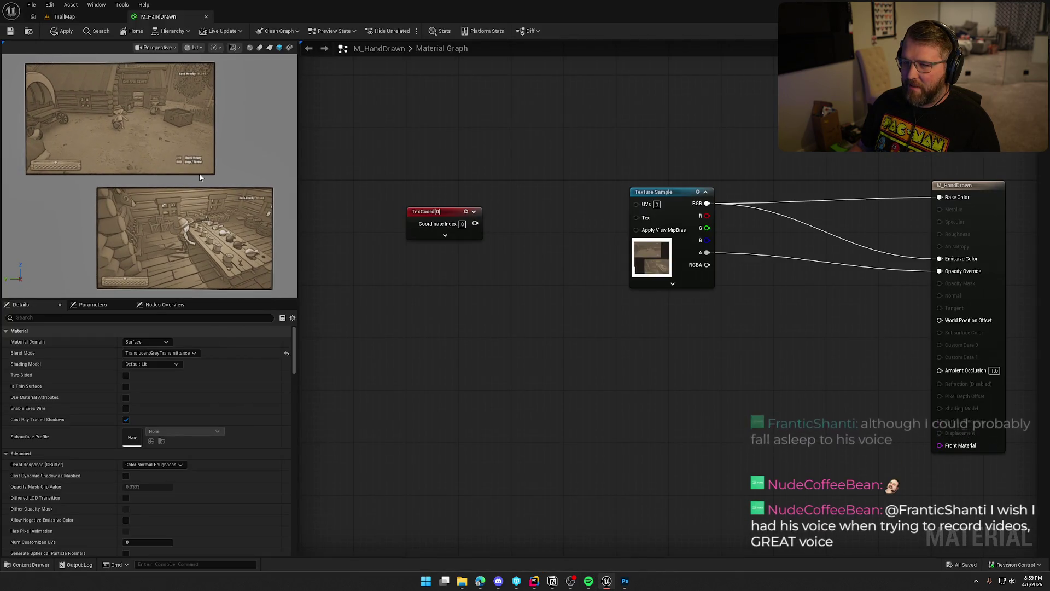
Bring the Edge window back maximized and resume the tutorial in full screen
click(480, 582)
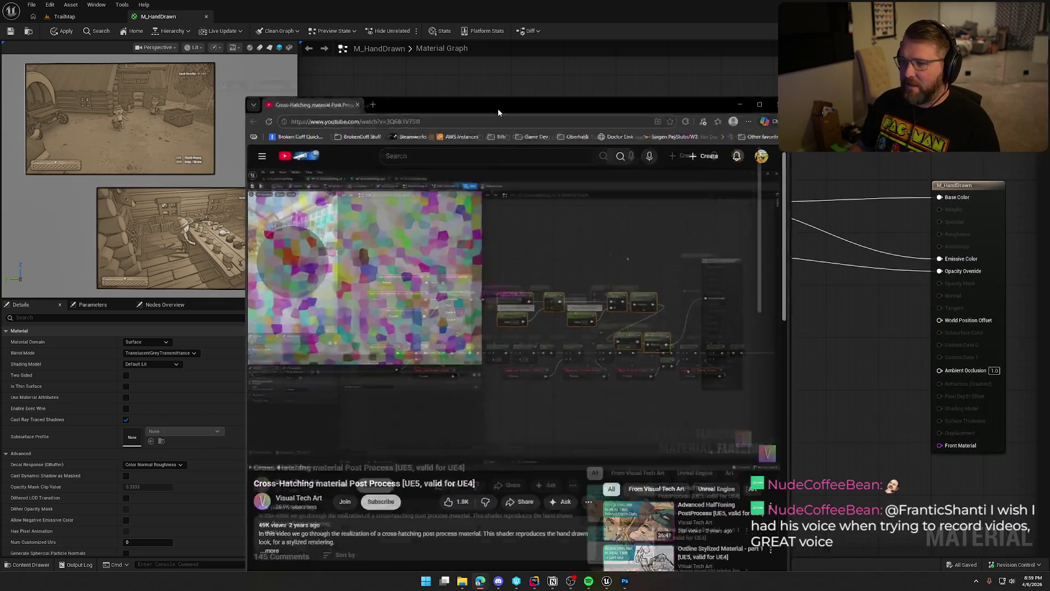
double_click(498, 108)
click(718, 327)
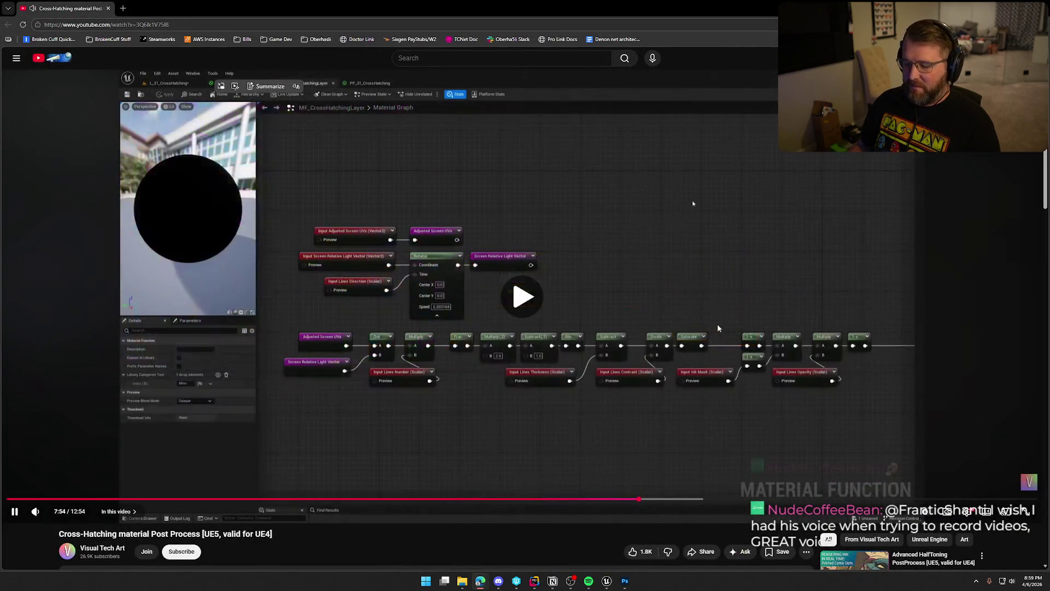
key(f)
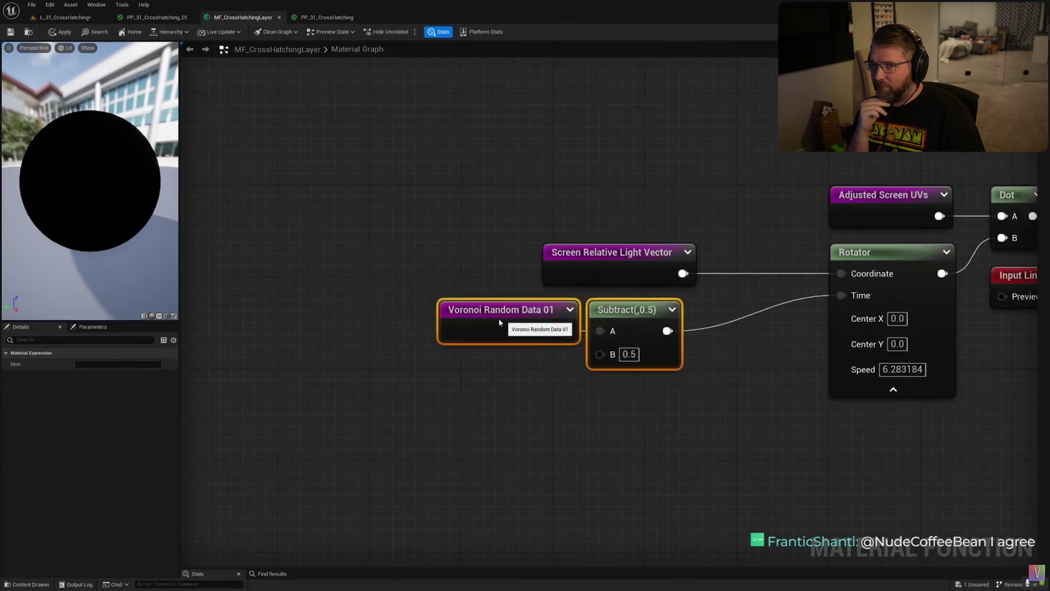
Watch the tutorial enter a 0.01 constant for the Multiply placed ahead of the Rotator's Time
click(533, 411)
text(0.01)
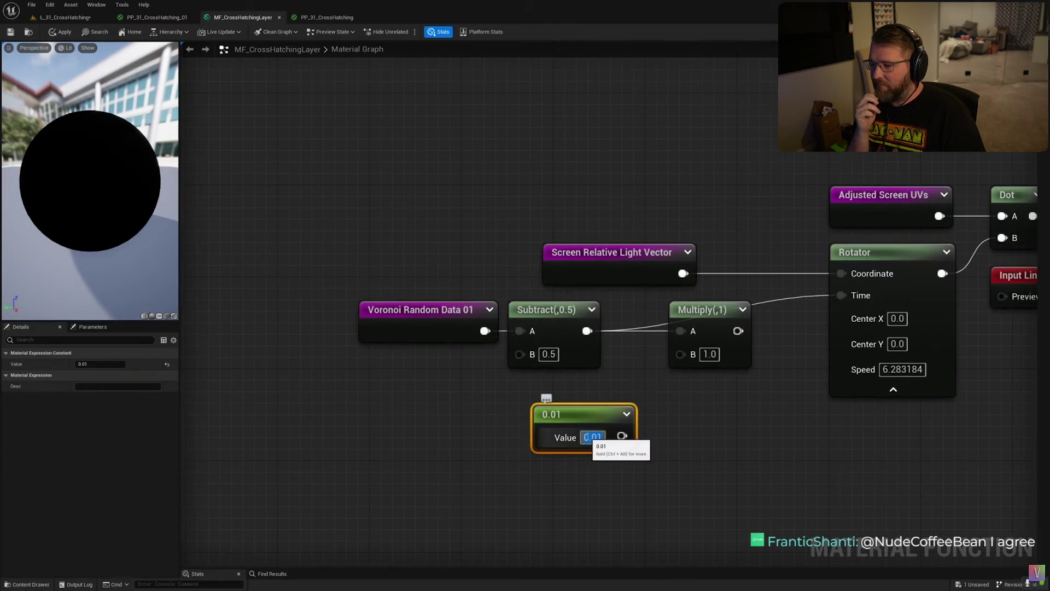
key(Return)
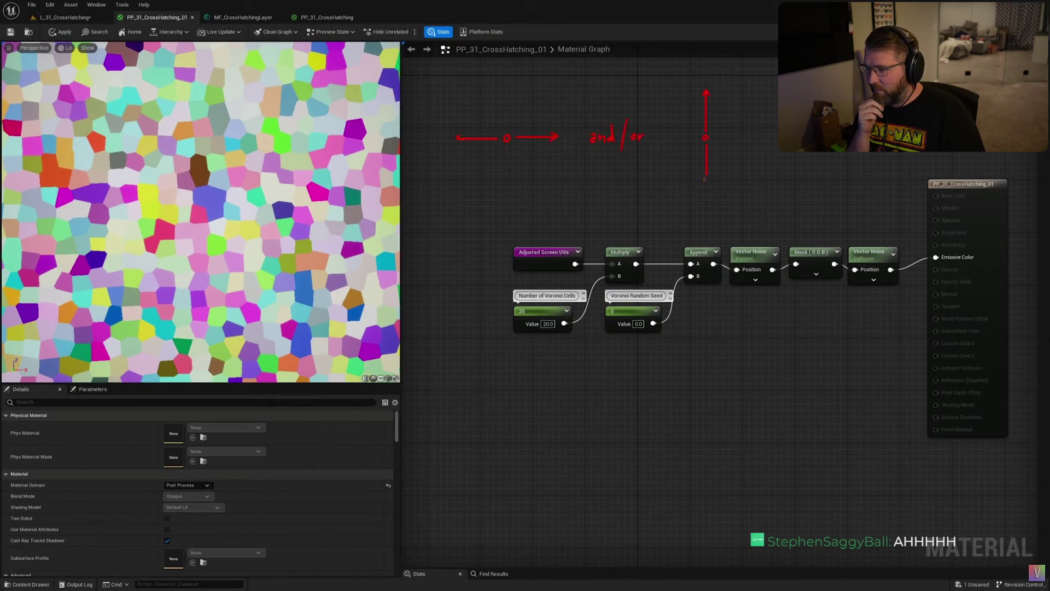
Follow the tutorial as it sets a constant value of 1 in the material graph
mouse_move(547, 252)
mouse_down()
mouse_move(443, 252)
mouse_move(538, 238)
mouse_up()
click(553, 212)
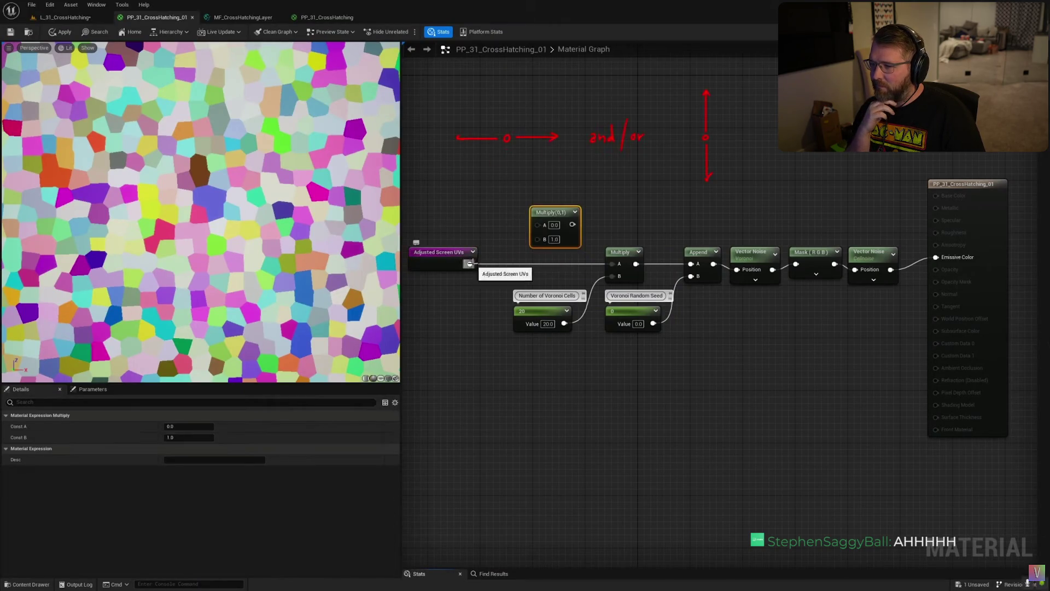
click(474, 181)
text(1)
click(476, 207)
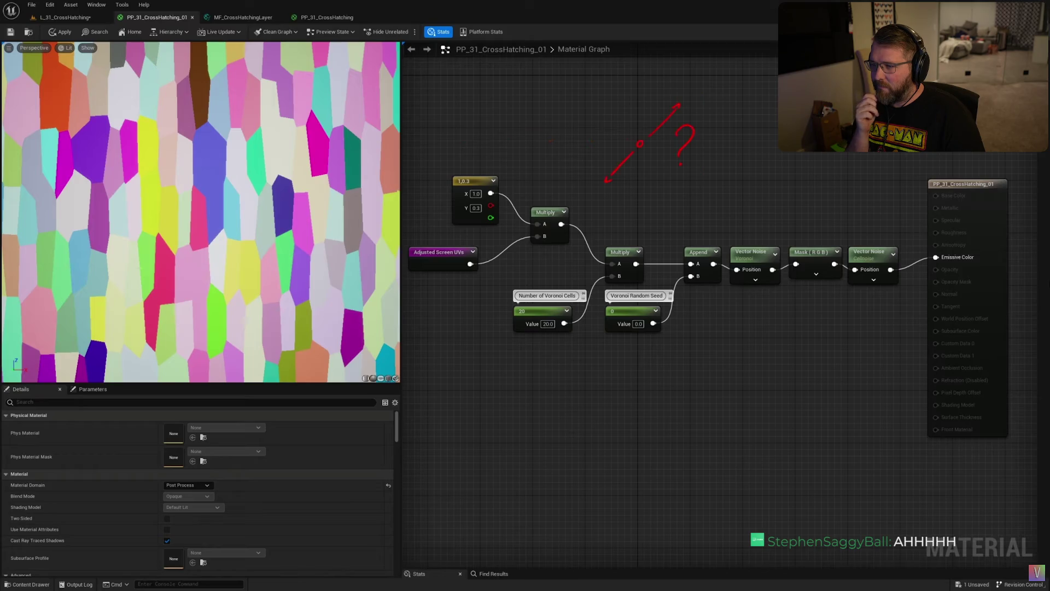
Follow the tutorial as it duplicates nodes and adds an Append node for the screen UVs
drag(772, 240, 476, 239)
click(589, 139)
right_click(589, 140)
click(613, 157)
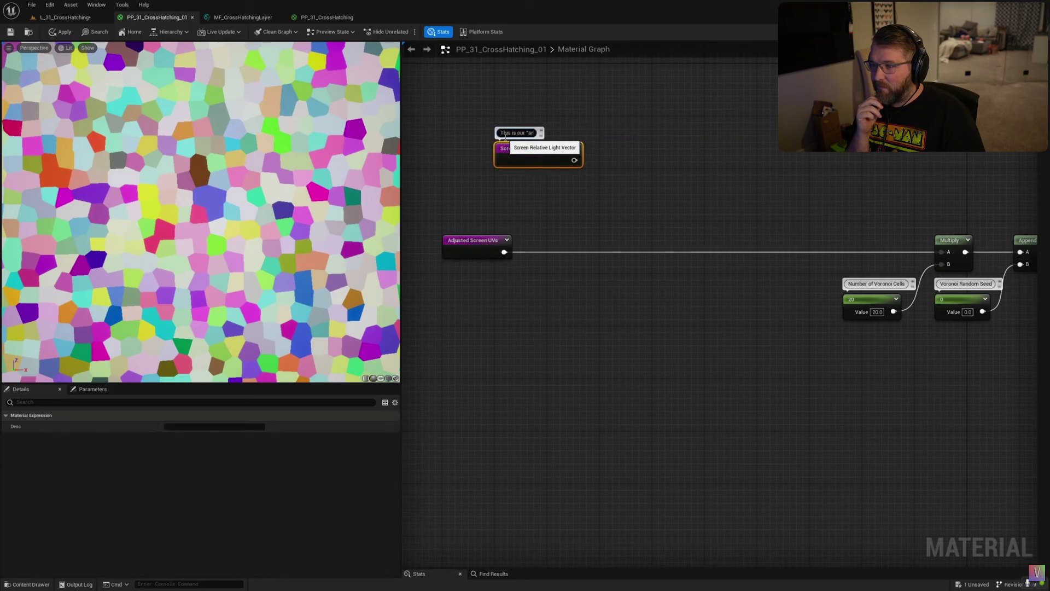
click(629, 148)
drag(575, 160, 633, 199)
click(645, 187)
key(ctrl+d)
mouse_move(636, 160)
mouse_down()
mouse_move(727, 169)
mouse_move(676, 164)
mouse_move(711, 158)
mouse_up()
text(append)
key(Return)
Follow the tutorial as it Dots Adjusted Screen UVs with Screen Relative Light Vector
click(766, 249)
drag(636, 193, 725, 172)
click(678, 194)
click(711, 247)
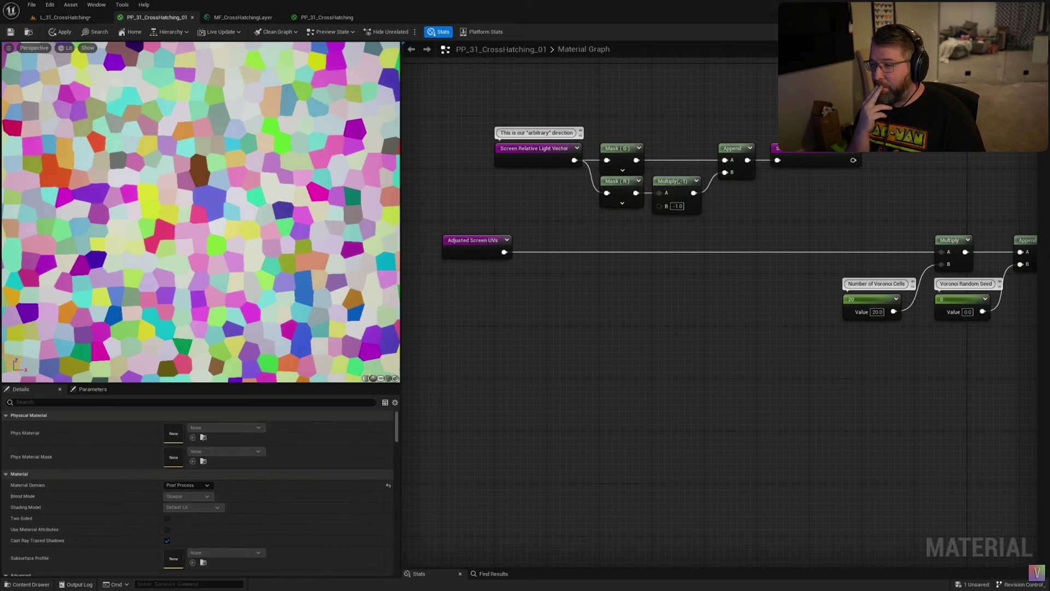
right_click(615, 325)
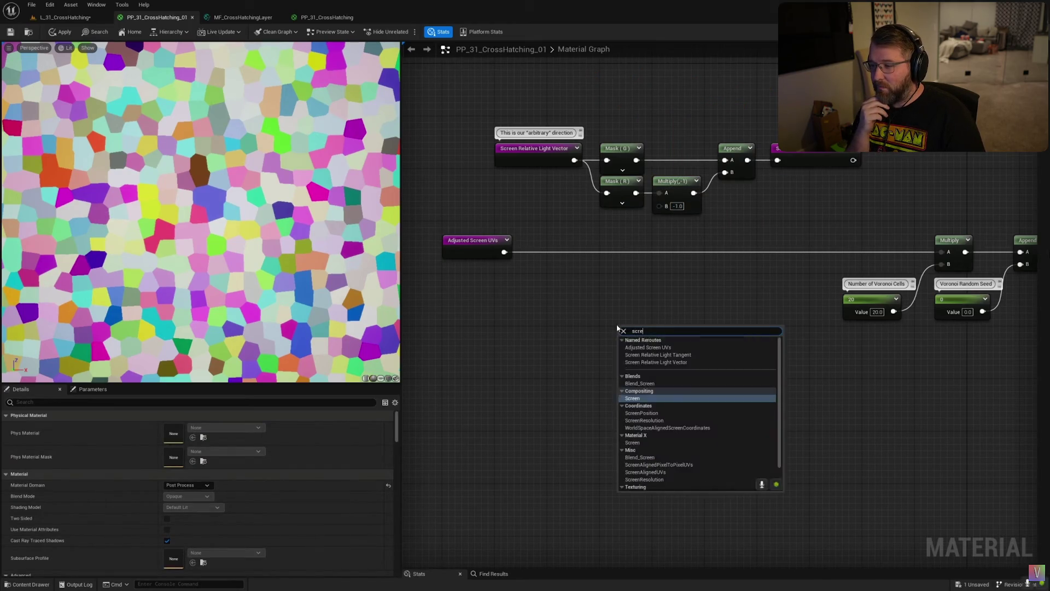
click(657, 362)
drag(656, 332, 483, 336)
drag(504, 253, 570, 290)
text(dot)
key(Return)
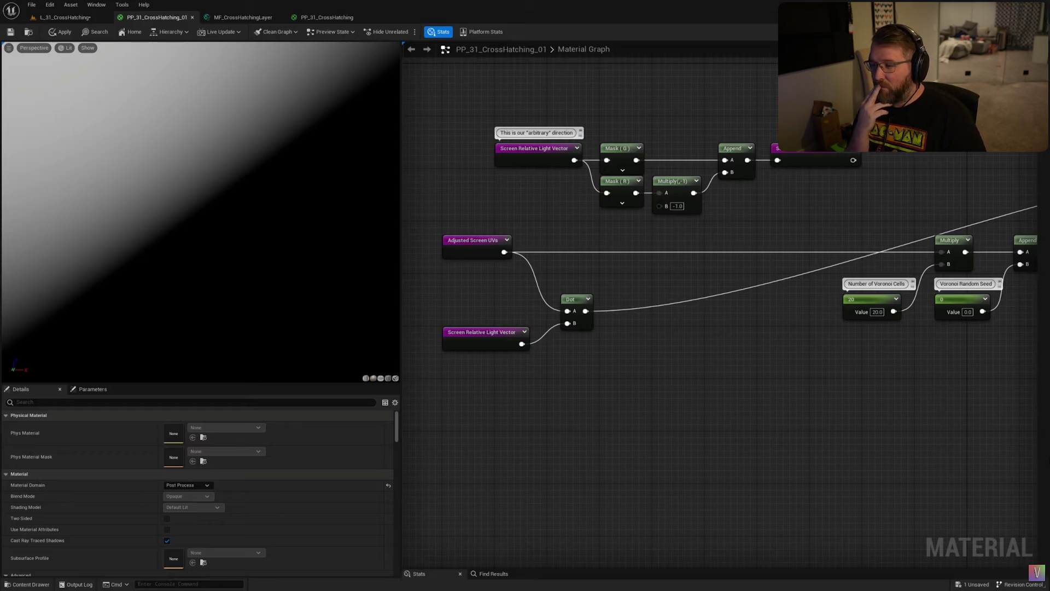
Watch the tutorial rearrange nodes in the material graph
drag(117, 135, 116, 137)
drag(95, 127, 103, 131)
drag(111, 121, 113, 127)
drag(88, 141, 124, 129)
drag(138, 122, 131, 128)
drag(141, 142, 150, 141)
drag(141, 154, 149, 159)
drag(123, 167, 125, 176)
drag(154, 184, 224, 253)
drag(204, 242, 224, 253)
drag(215, 232, 224, 253)
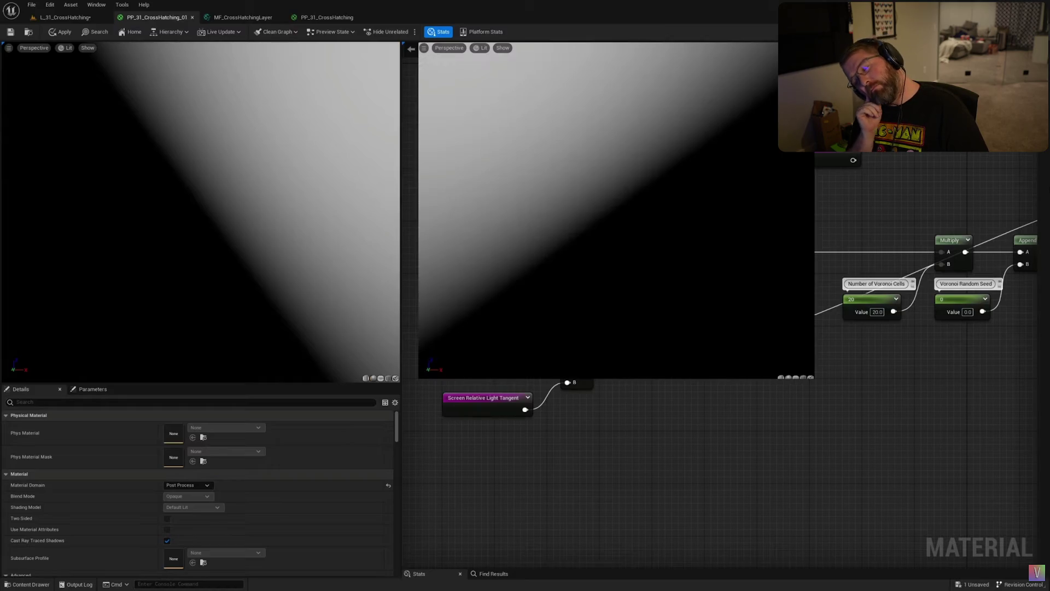
Follow the tutorial as it pastes and tidies nodes beside the Dot products
drag(586, 311, 697, 339)
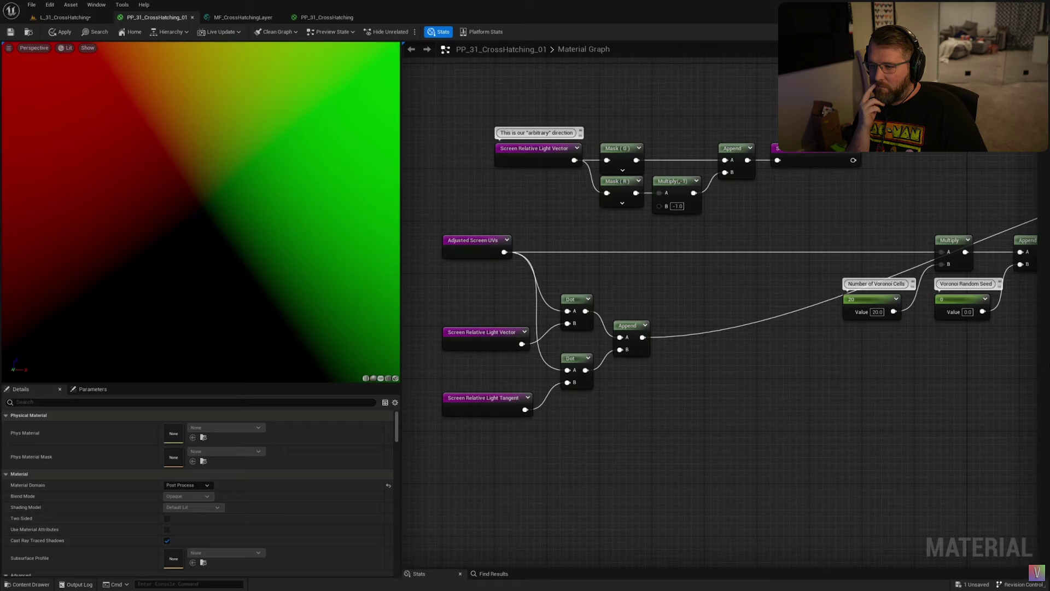
key(ctrl+v)
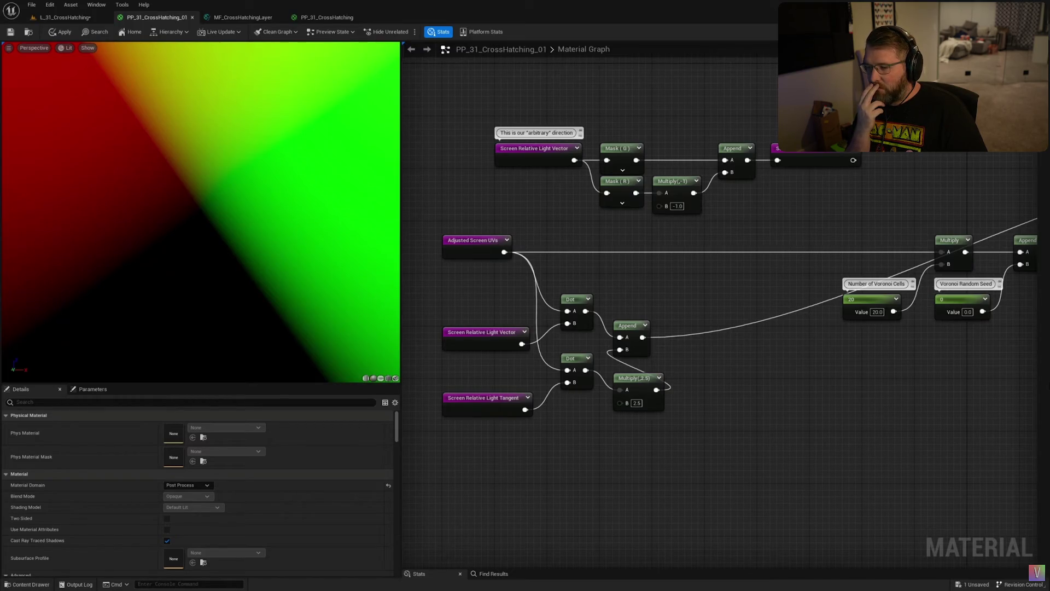
key(Delete)
mouse_move(635, 377)
mouse_down()
mouse_move(623, 362)
mouse_move(730, 372)
mouse_up()
Multiply both Dot results by pasted copies of the Light Vector and Tangent nodes
click(744, 372)
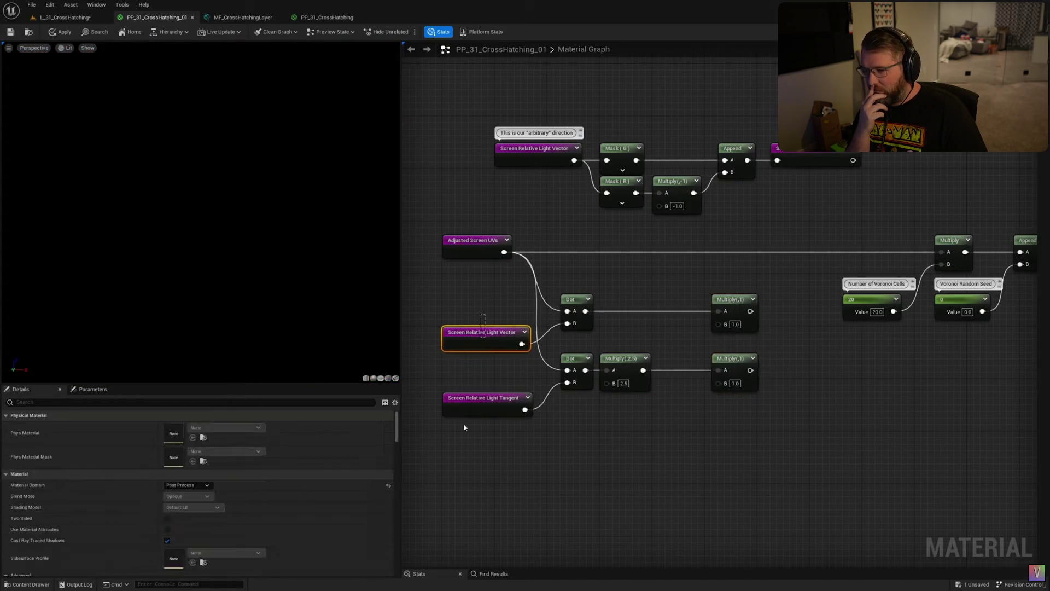
key(ctrl+c)
key(ctrl+v)
drag(673, 339, 706, 339)
drag(738, 350, 719, 324)
mouse_move(742, 416)
mouse_down()
mouse_move(742, 381)
mouse_move(555, 386)
mouse_up()
drag(624, 358, 624, 365)
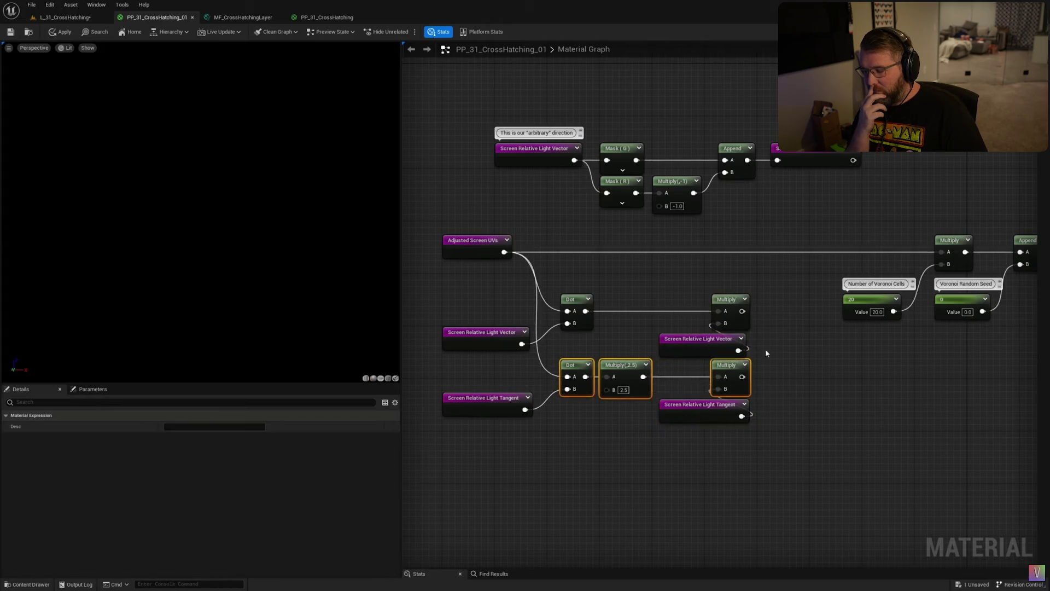
Sum the two Multiply products with an Add node
click(788, 361)
drag(742, 310, 785, 338)
mouse_move(743, 376)
mouse_down()
mouse_move(785, 350)
mouse_move(1021, 264)
mouse_up()
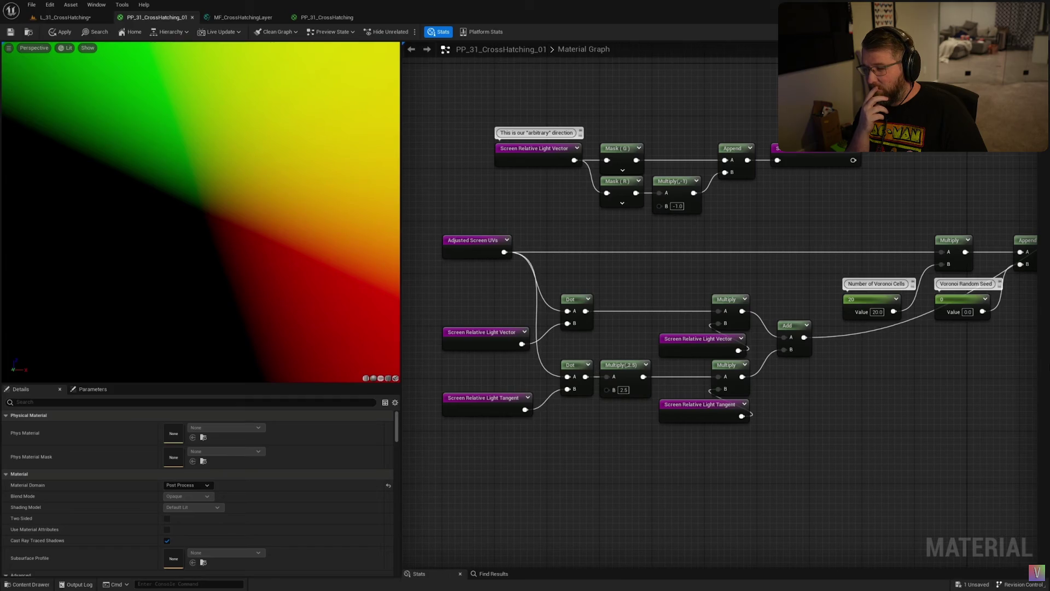
key(Home)
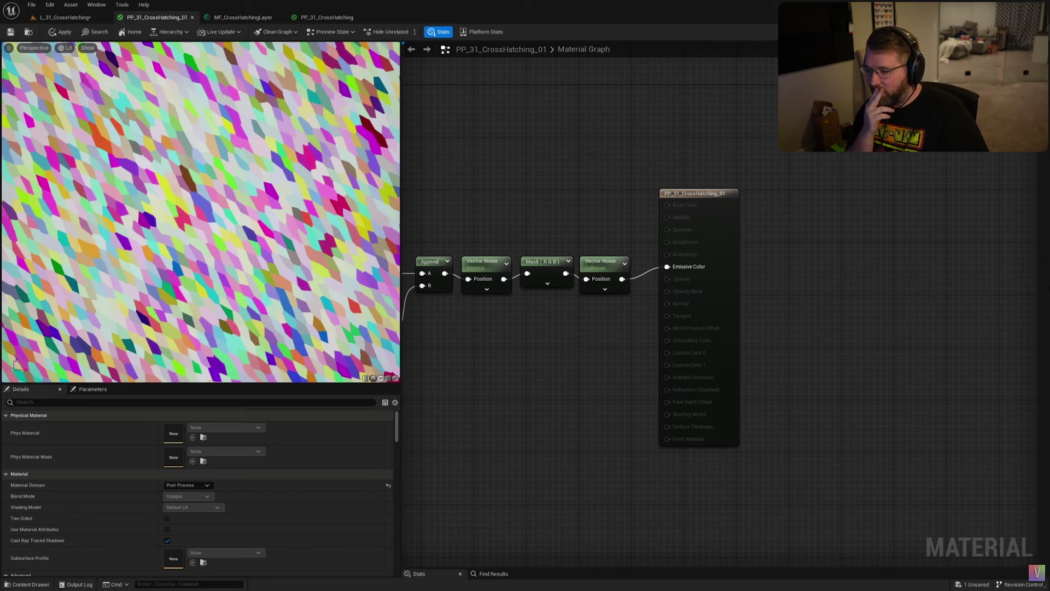
Wire a 2.5 skew constant into Multiply B and add a Divide after the first Dot
key(ctrl+v)
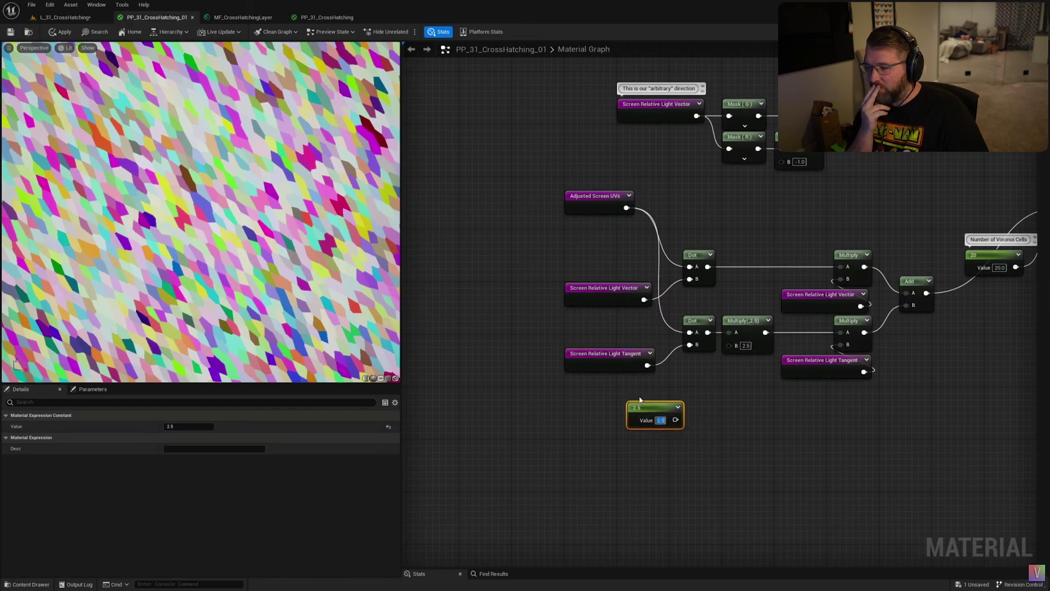
mouse_move(635, 392)
mouse_down()
mouse_move(614, 392)
mouse_move(729, 344)
mouse_up()
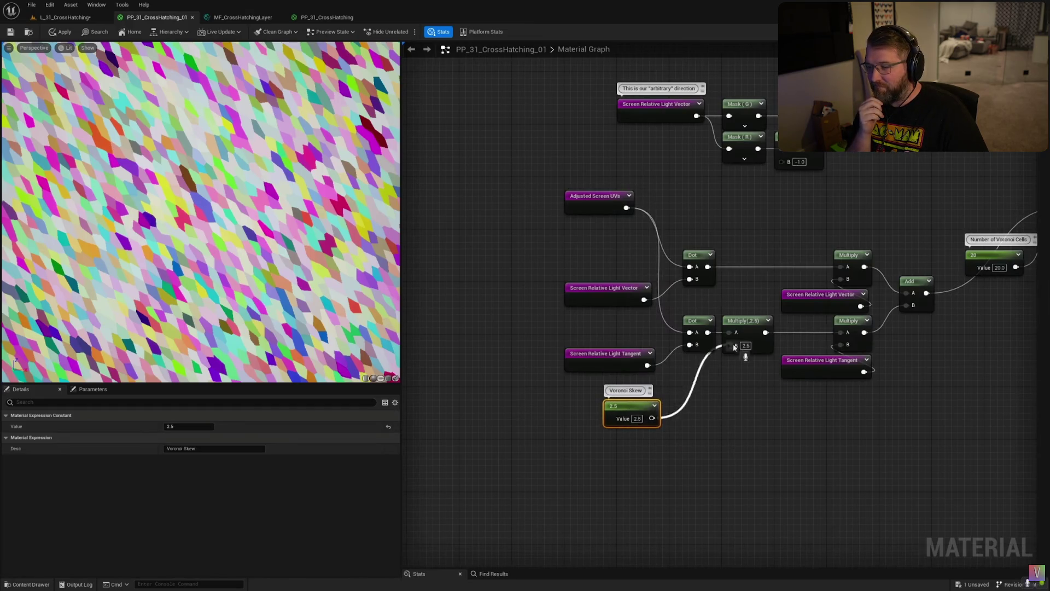
click(744, 270)
drag(744, 271, 742, 271)
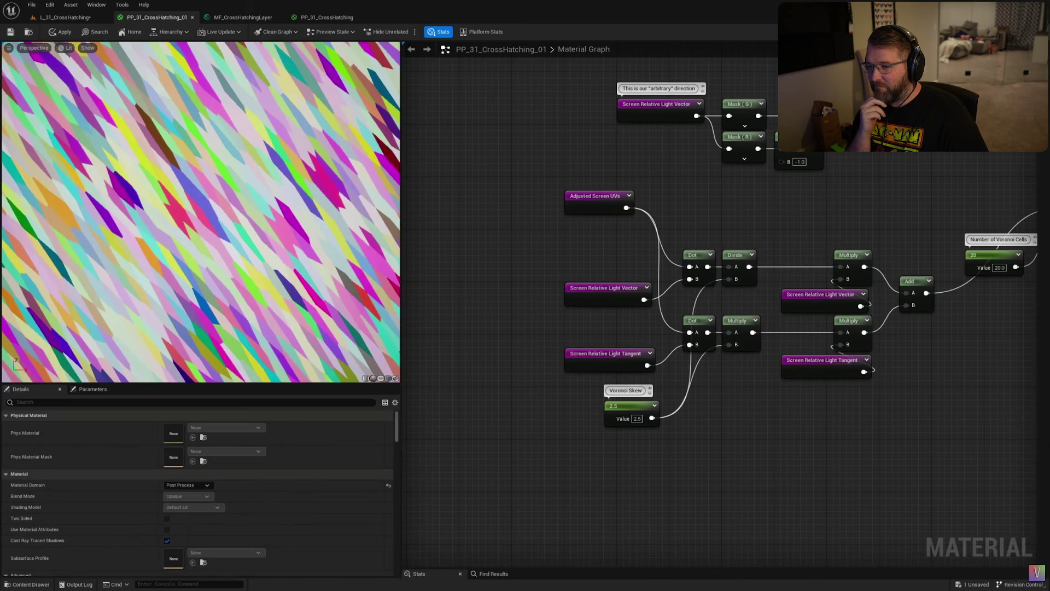
Open MF_CrossHatchingLayer and add a ViewSize node
click(243, 17)
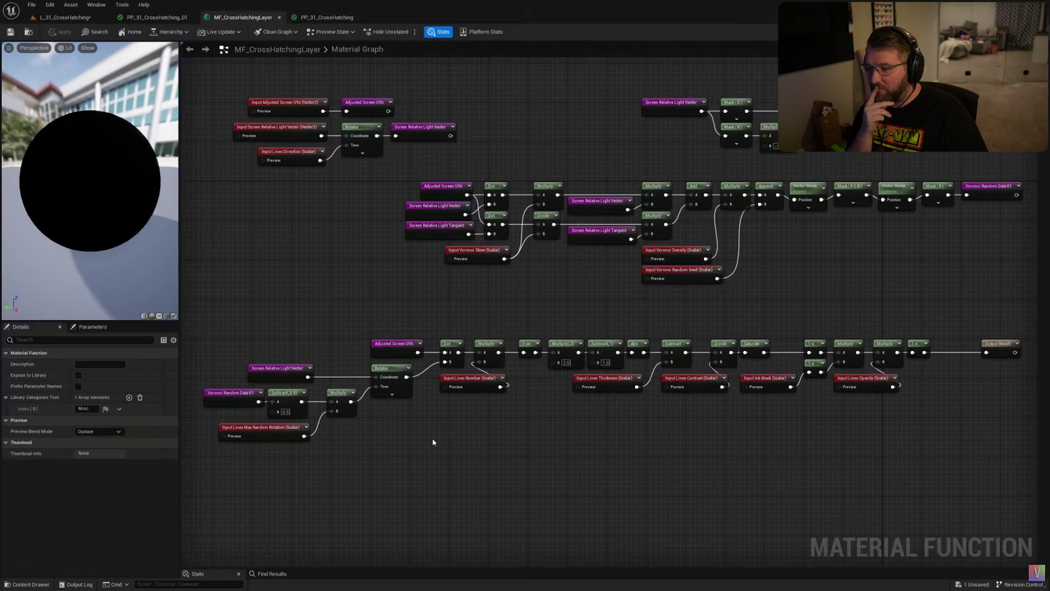
scroll(433, 439, up, 3)
right_click(433, 439)
text(viewsize)
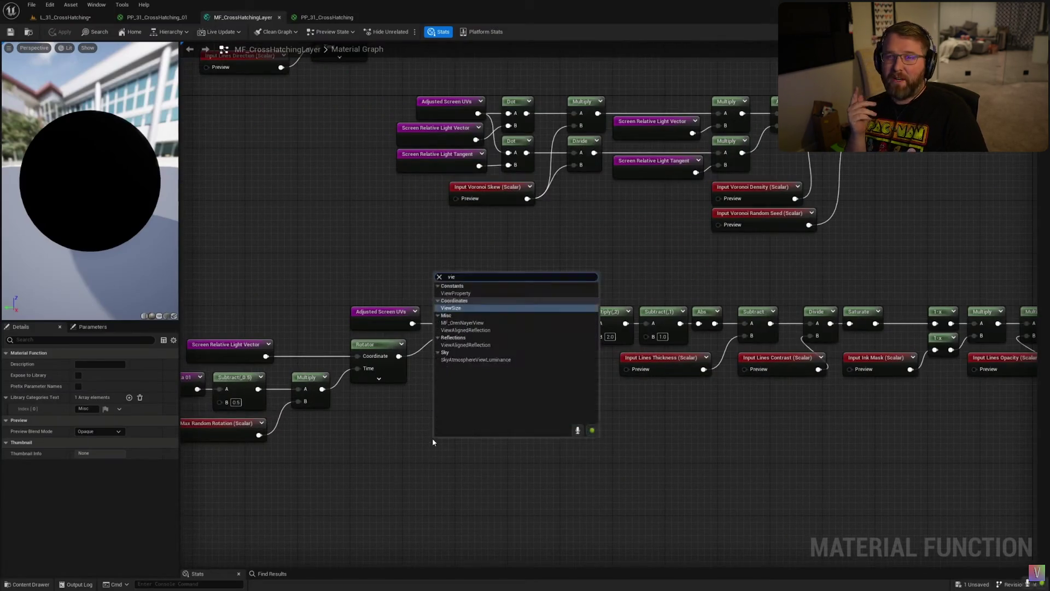
key(Return)
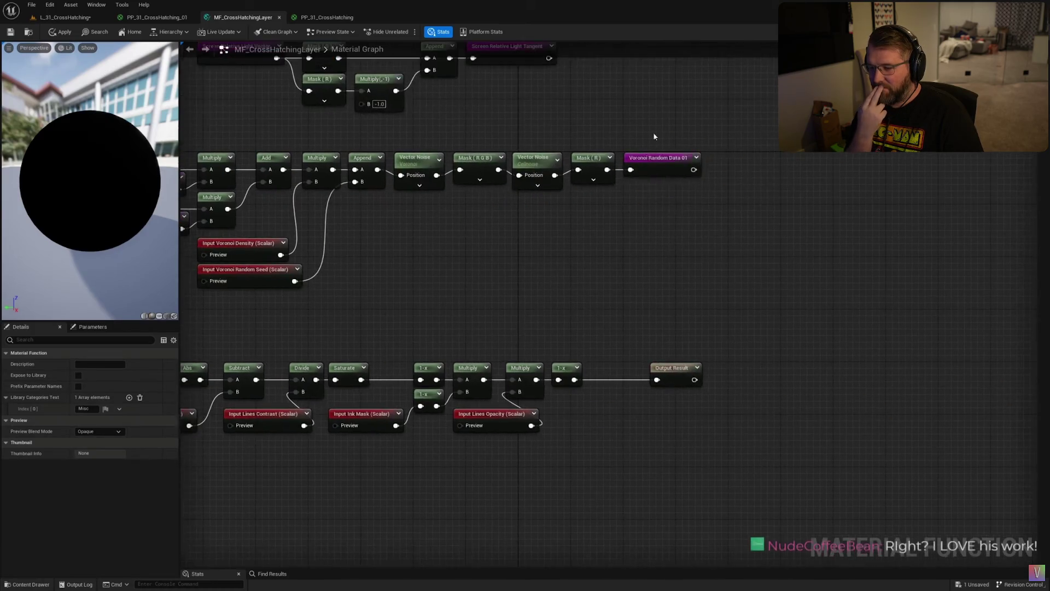
Inspect the Voronoi Random Data 02 and Mask(R) node previews
click(657, 193)
click(591, 165)
click(593, 179)
click(602, 274)
click(544, 290)
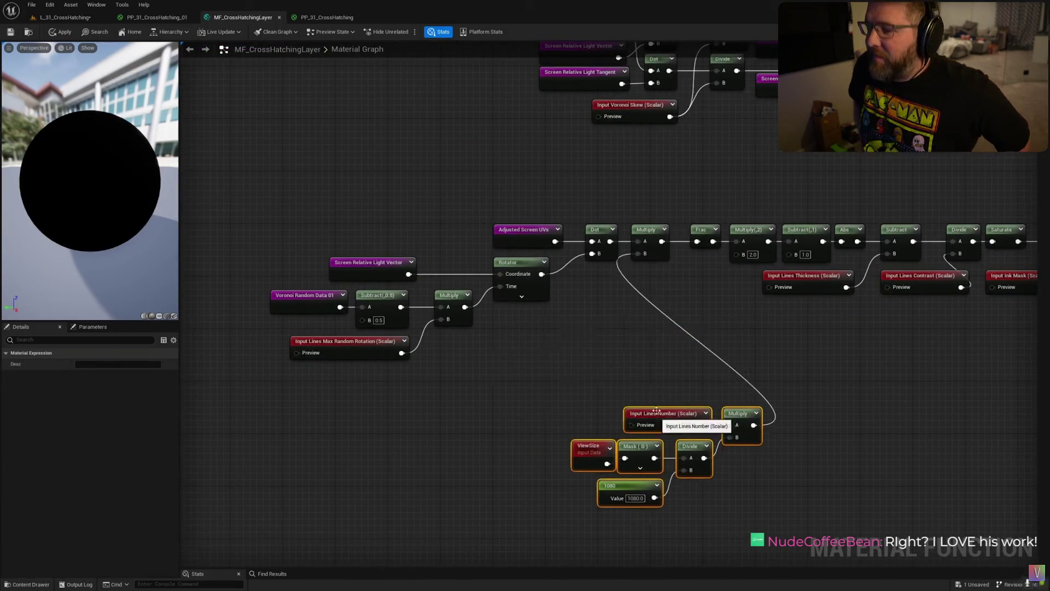
Place a Voronoi Random Data 02 node and rewire the Multiply output
right_click(471, 425)
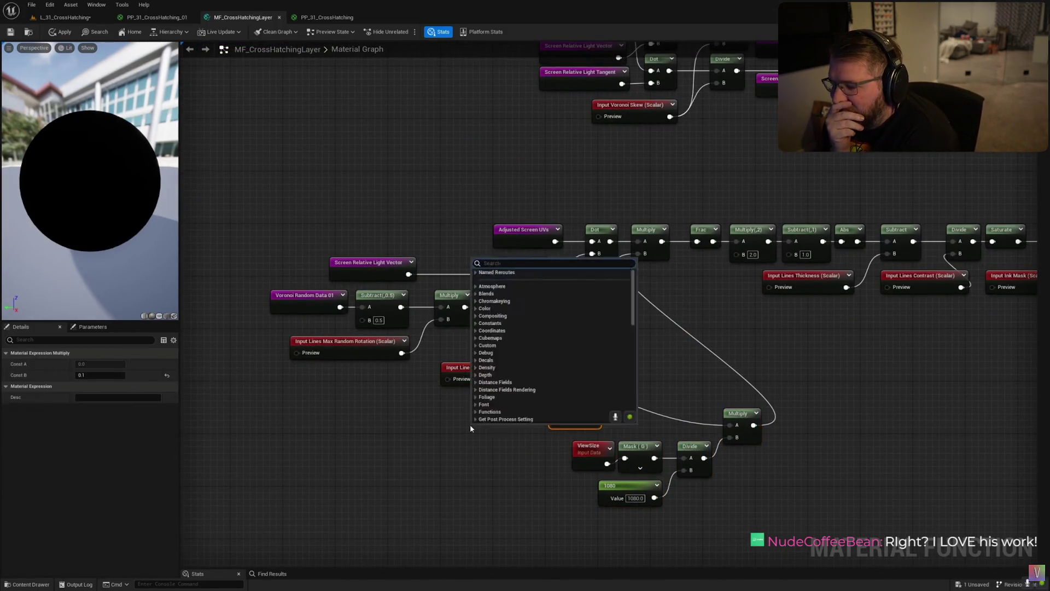
click(514, 284)
drag(739, 414, 772, 368)
drag(492, 432, 432, 433)
drag(478, 445, 499, 454)
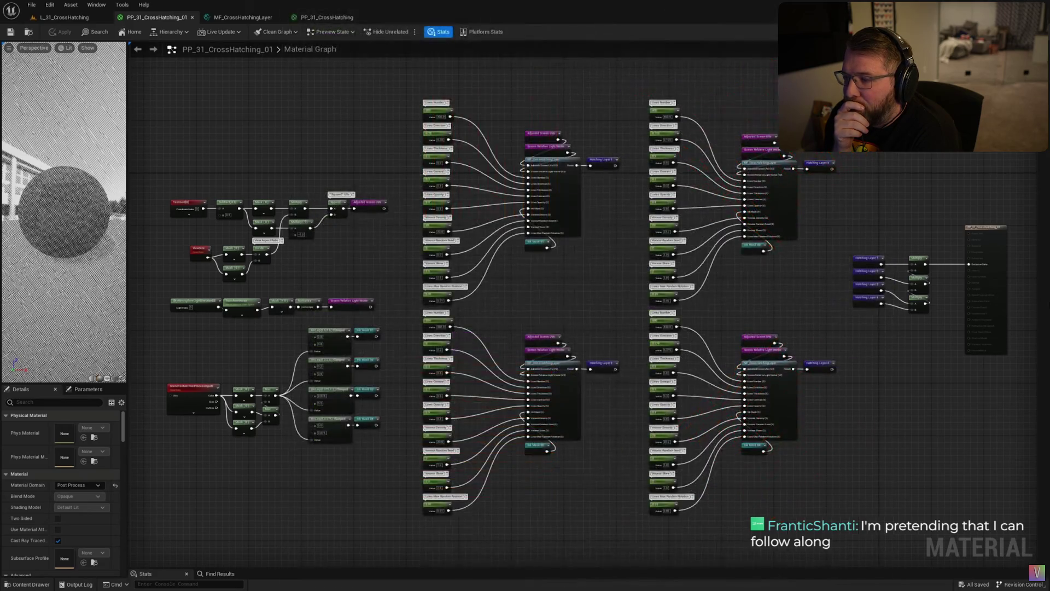
Duplicate SceneTexture as Ambient Occlusion, followed by Mask (R) and a clamped InvLerp
key(ctrl+w)
click(417, 363)
click(425, 381)
key(ctrl+w)
drag(455, 329, 476, 323)
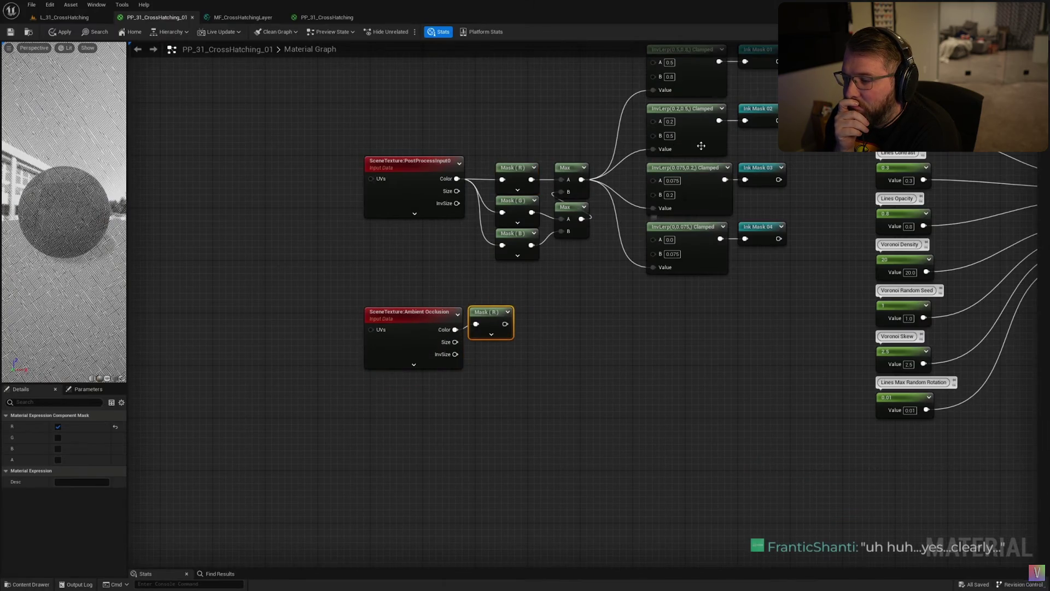
Add a named reroute called 'Thresholded AO' after the InvLerp
mouse_move(594, 324)
mouse_down()
mouse_move(633, 331)
mouse_move(623, 319)
mouse_up()
text(named)
key(Return)
text(Thresholded AO)
key(Return)
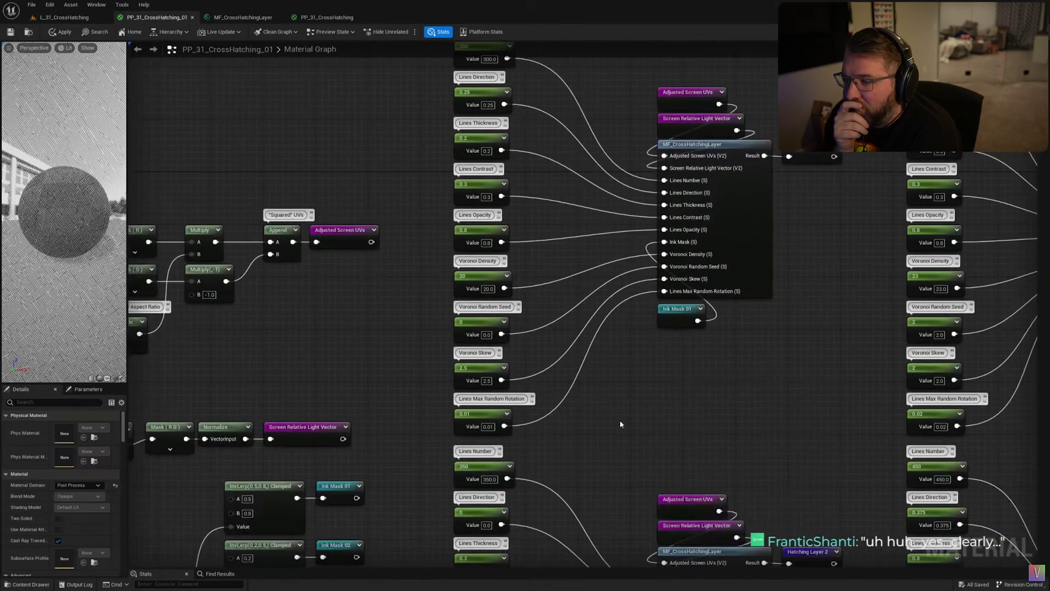
Place a Thresholded AO usage and multiply Ink Mask 02 by it
right_click(651, 370)
click(662, 381)
mouse_move(662, 381)
mouse_down()
mouse_move(747, 320)
mouse_move(665, 242)
mouse_up()
key(ctrl+v)
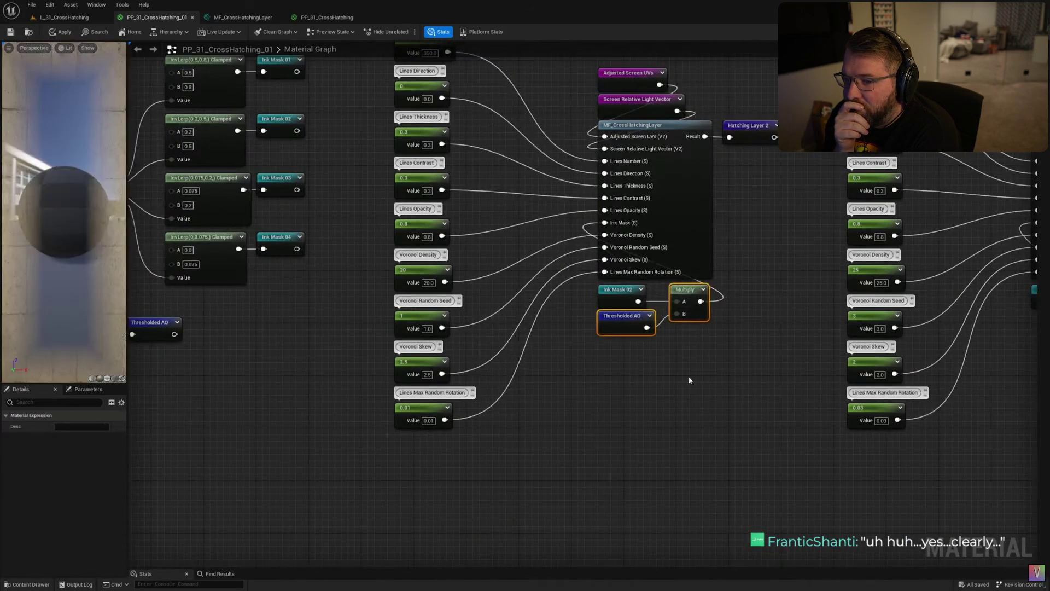
Add a Subtract node after Paper Texture
scroll(688, 376, down, 5)
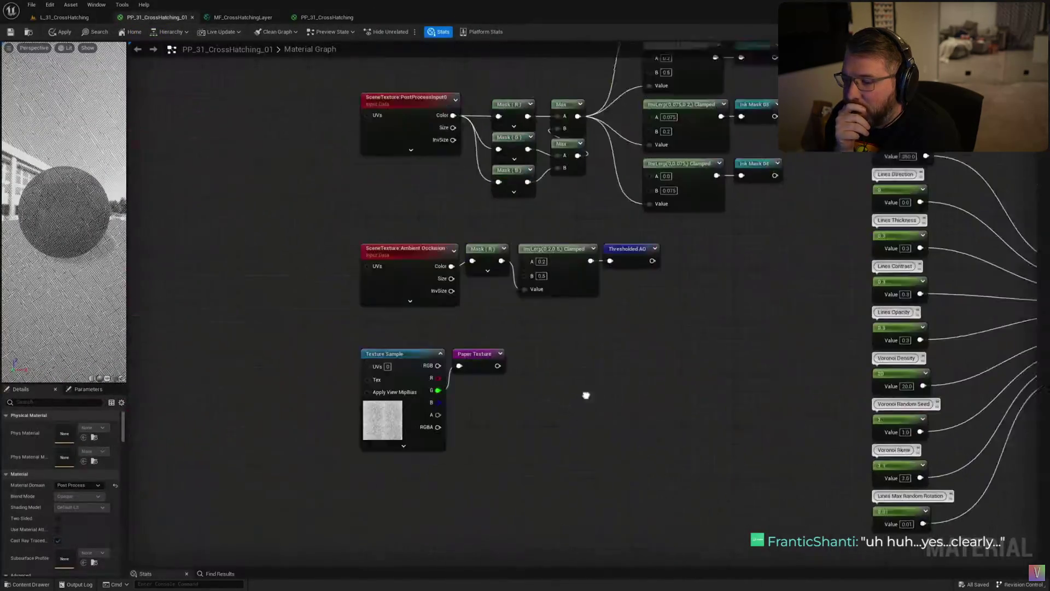
drag(484, 346, 553, 377)
text(subtract)
key(Return)
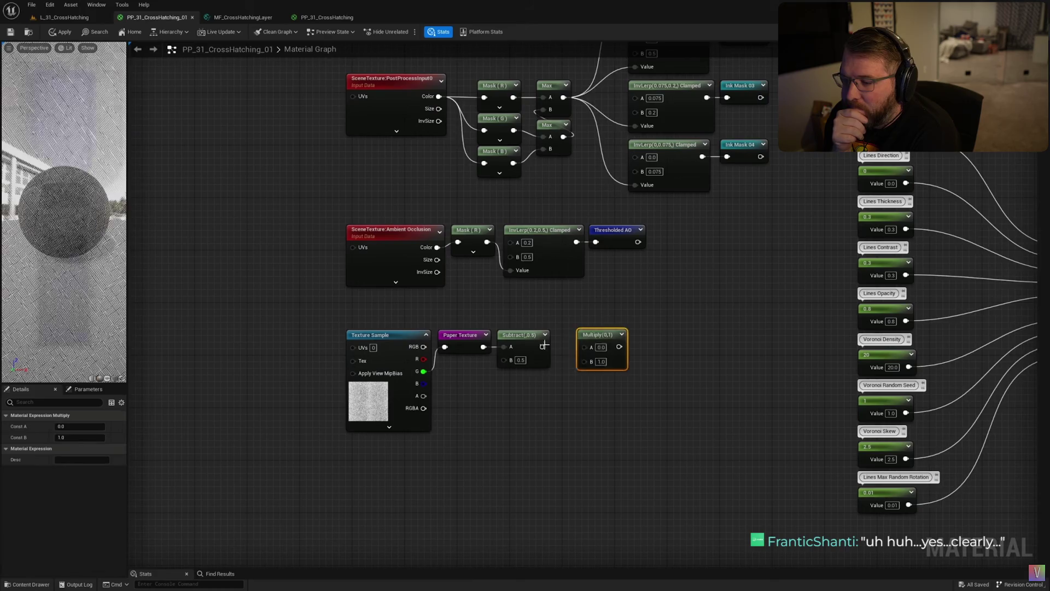
Create a 'Thickness Variation' reroute and wire it into the Lines Thickness Add node
drag(599, 346, 639, 351)
text(reroute)
key(Return)
text(Thickness Variation)
key(Return)
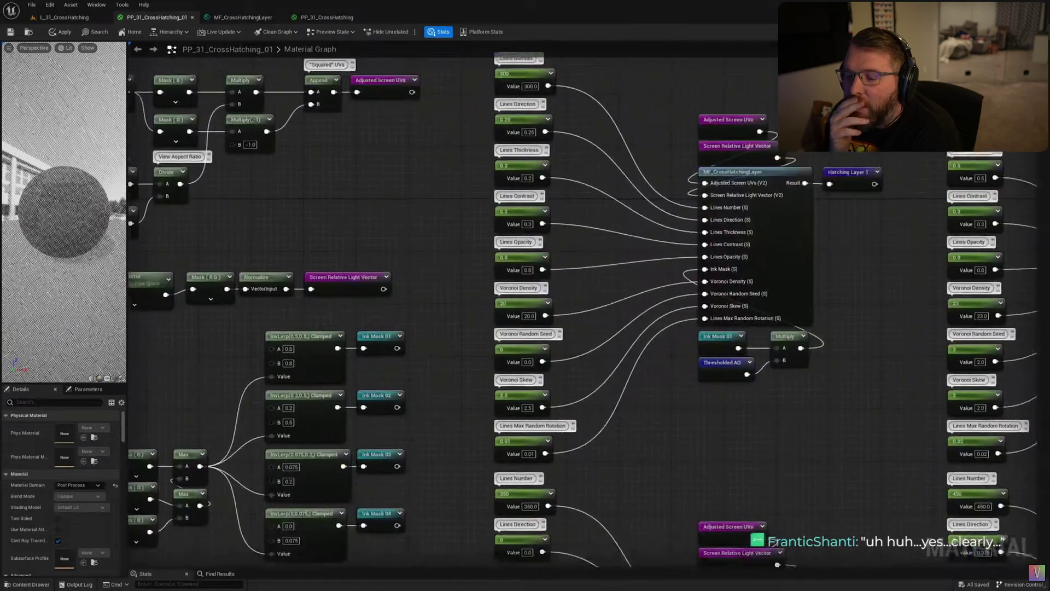
click(600, 217)
drag(591, 233, 609, 258)
click(691, 281)
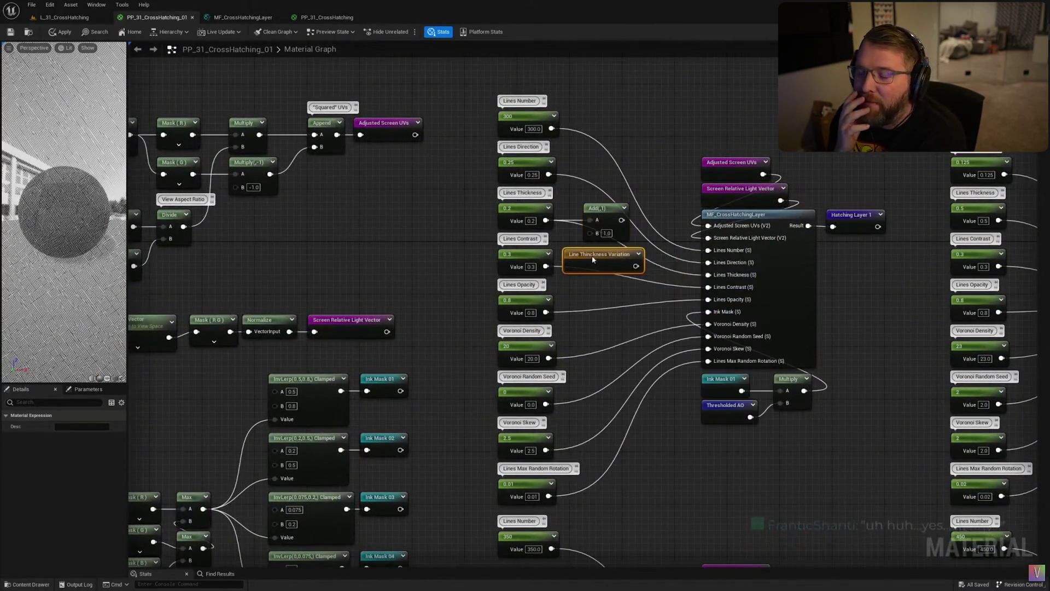
Add the Paper Texture reroute with a 1-x, Multiply 0.25, 1-x chain
key(Home)
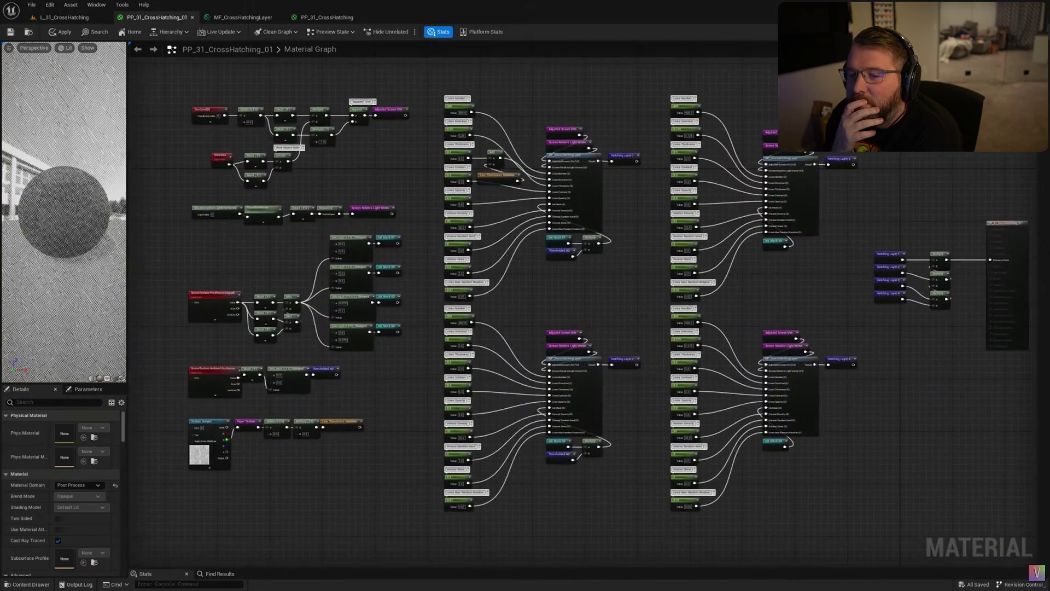
scroll(613, 313, up, 5)
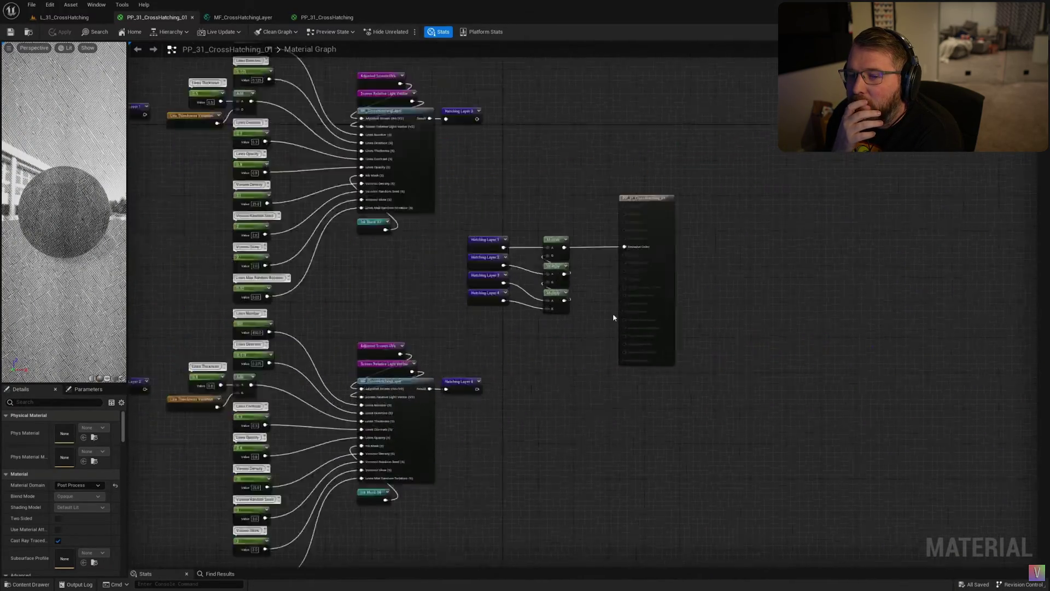
right_click(676, 306)
text(paper)
click(699, 327)
key(ctrl+v)
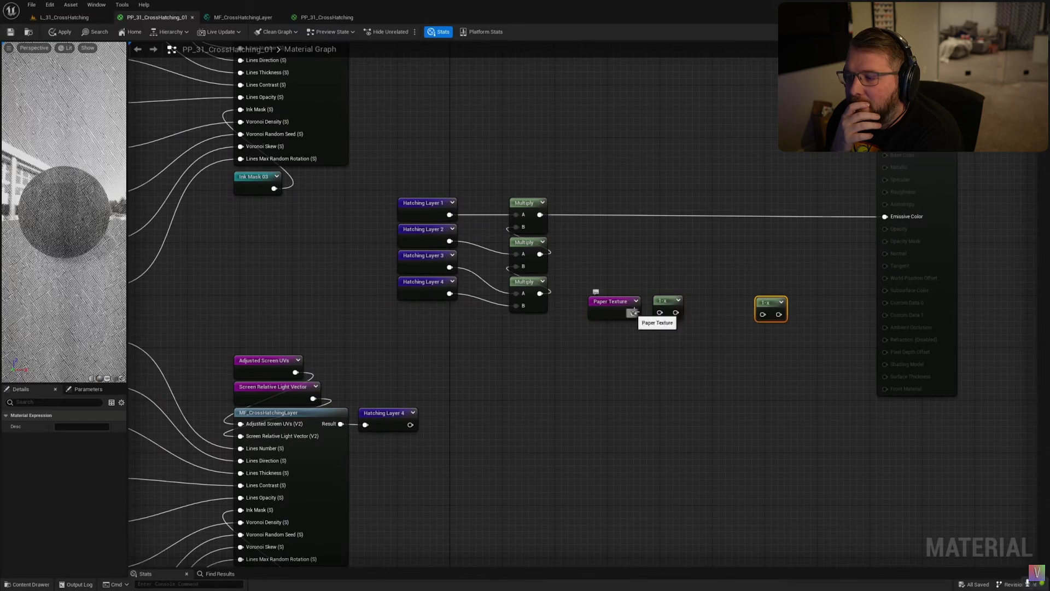
text(0.25)
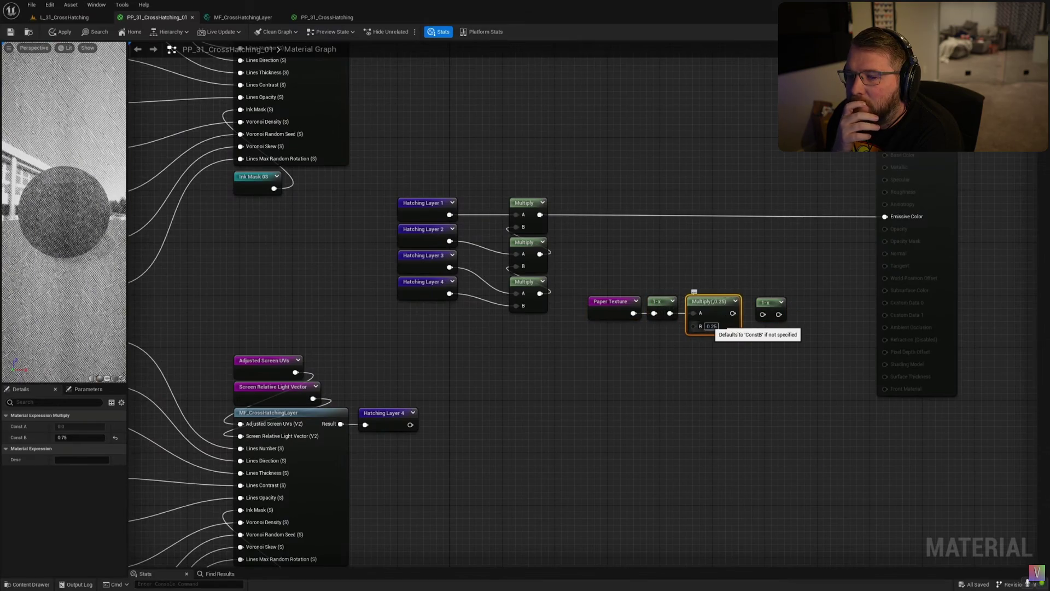
key(Return)
Multiply the paper chain into the emissive connection and change the lighting direction
click(754, 208)
click(754, 208)
drag(768, 313, 750, 225)
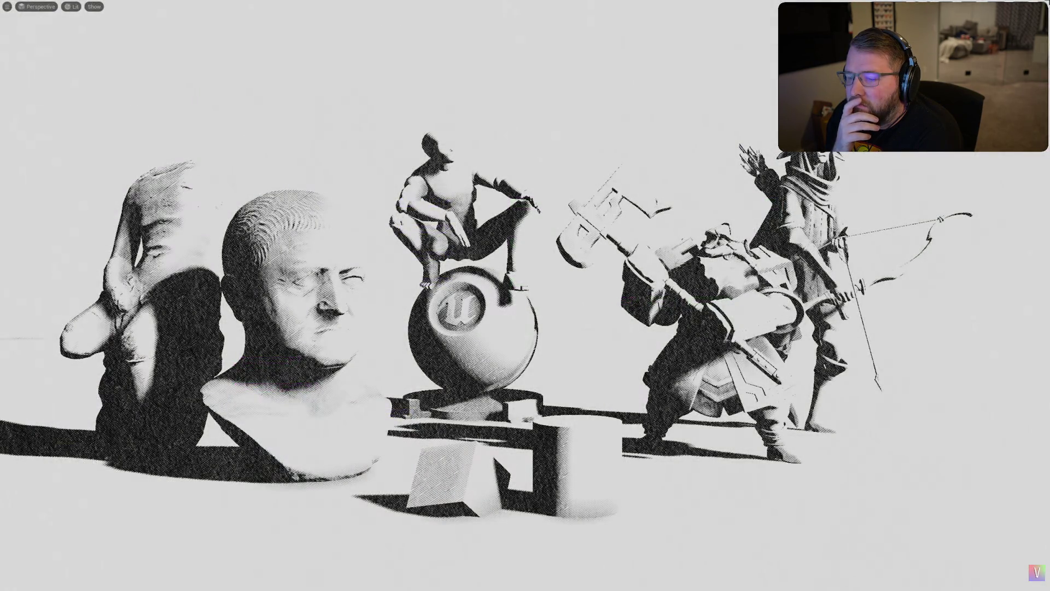
key(ctrl+l)
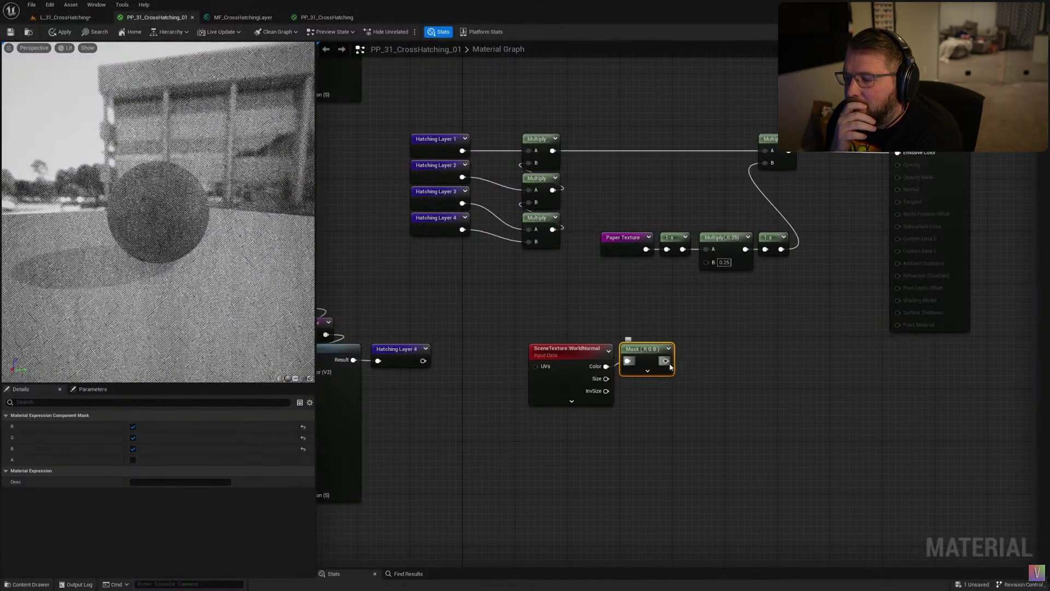
Dot WorldNormal with a SkyAtmosphereLightDirection node
right_click(650, 415)
text(sky)
key(Return)
drag(657, 419, 646, 388)
drag(716, 399, 699, 372)
Add Paper Texture minus 0.5 to the Dot result with an Add node
right_click(761, 364)
text(paper)
key(Return)
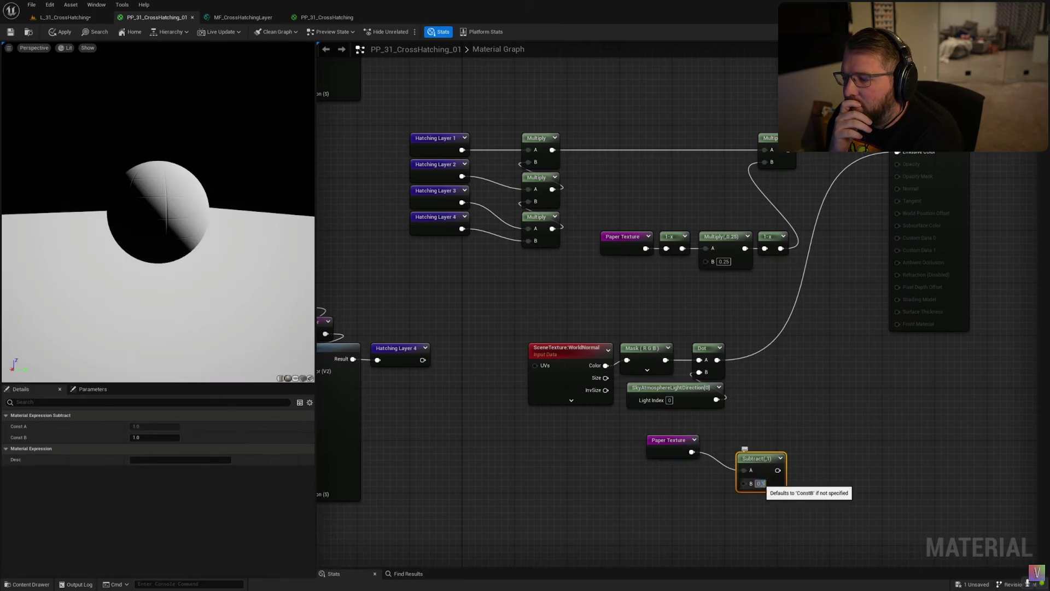
drag(778, 471, 763, 383)
text(add)
key(Return)
drag(747, 435, 685, 418)
drag(772, 354, 764, 348)
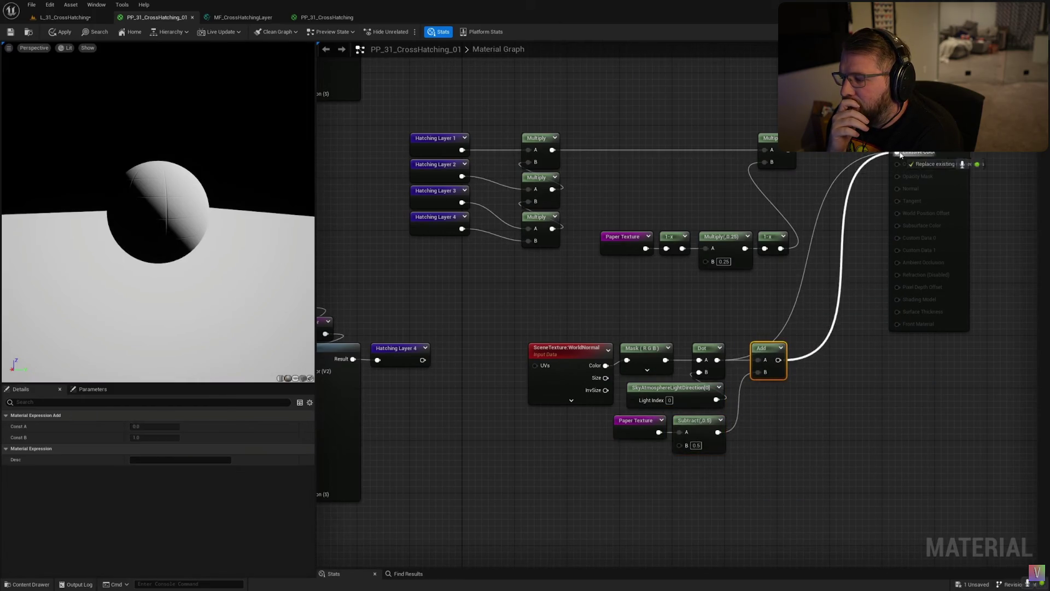
Clamp the sum with an InvLerp into Emissive Color, followed by a Multiply
right_click(835, 414)
text(invlerp)
key(Return)
drag(856, 425, 821, 354)
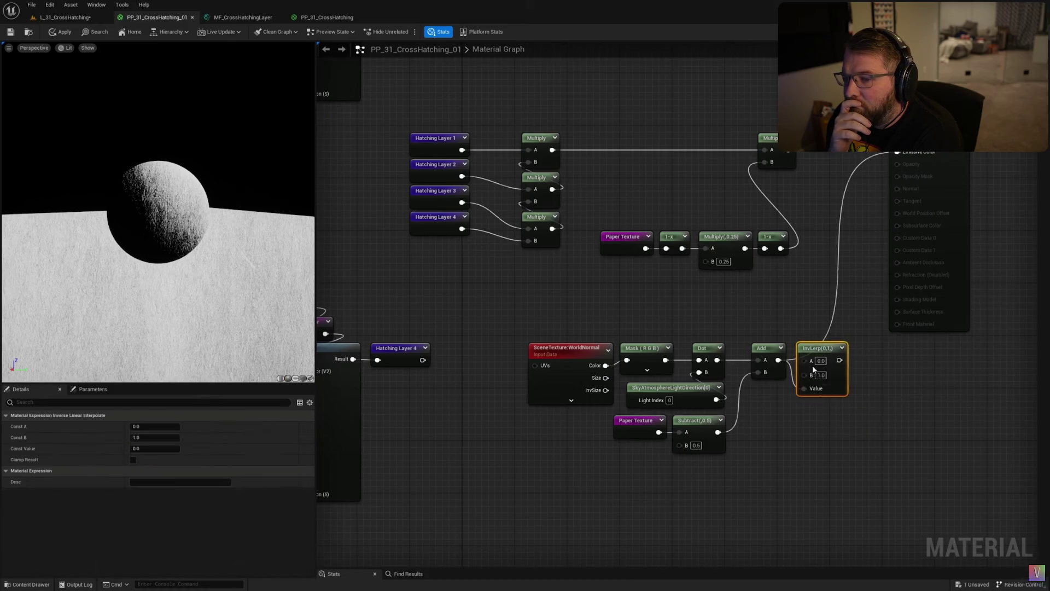
click(923, 363)
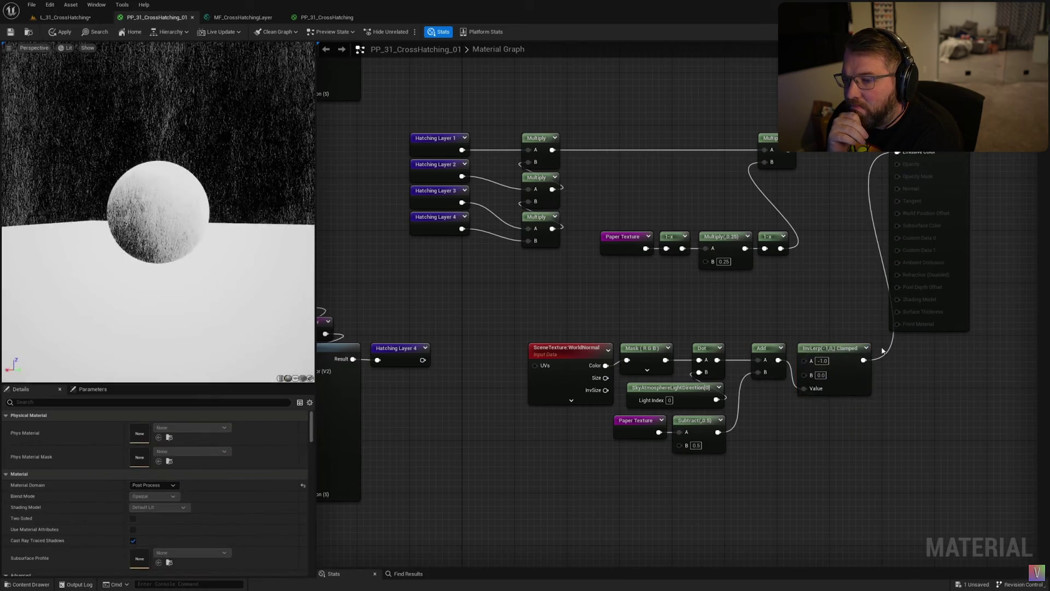
click(895, 362)
Multiply a pasted 1-x, Multiply 0.75, 1-x chain into Emissive Color
drag(913, 360, 897, 152)
drag(941, 465, 520, 336)
drag(654, 332, 516, 384)
key(ctrl+v)
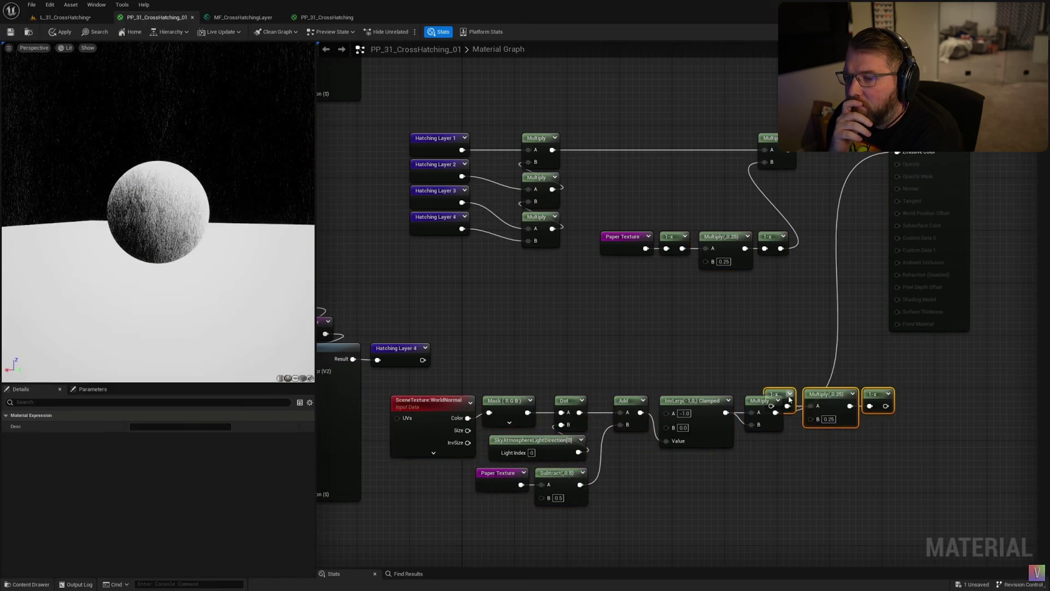
drag(912, 413, 897, 151)
click(824, 140)
drag(825, 162, 912, 413)
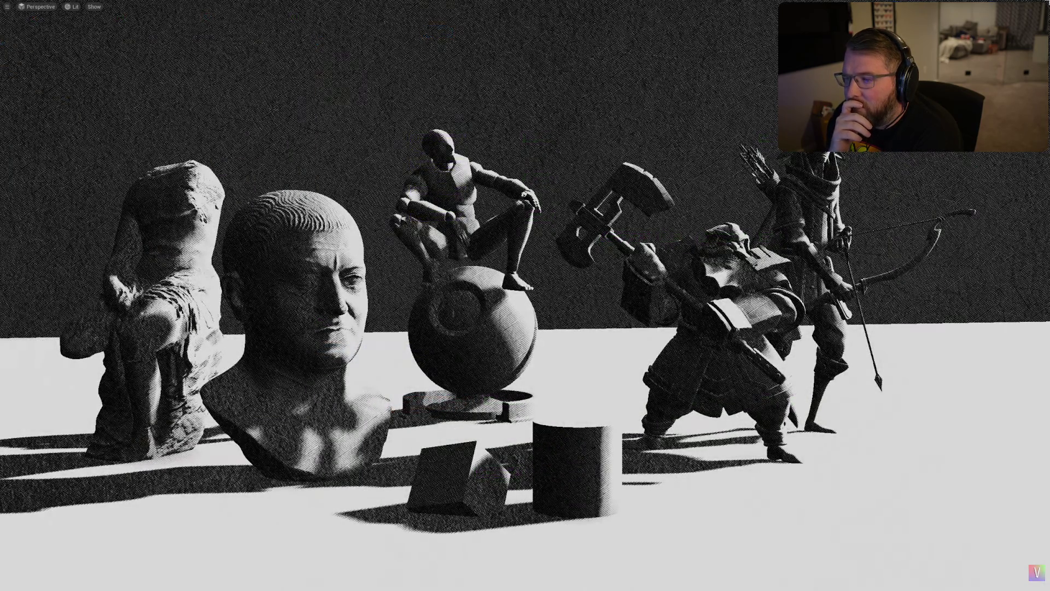
key(ctrl+l)
mouse_move(716, 87)
mouse_down()
mouse_move(706, 93)
mouse_move(712, 109)
mouse_up()
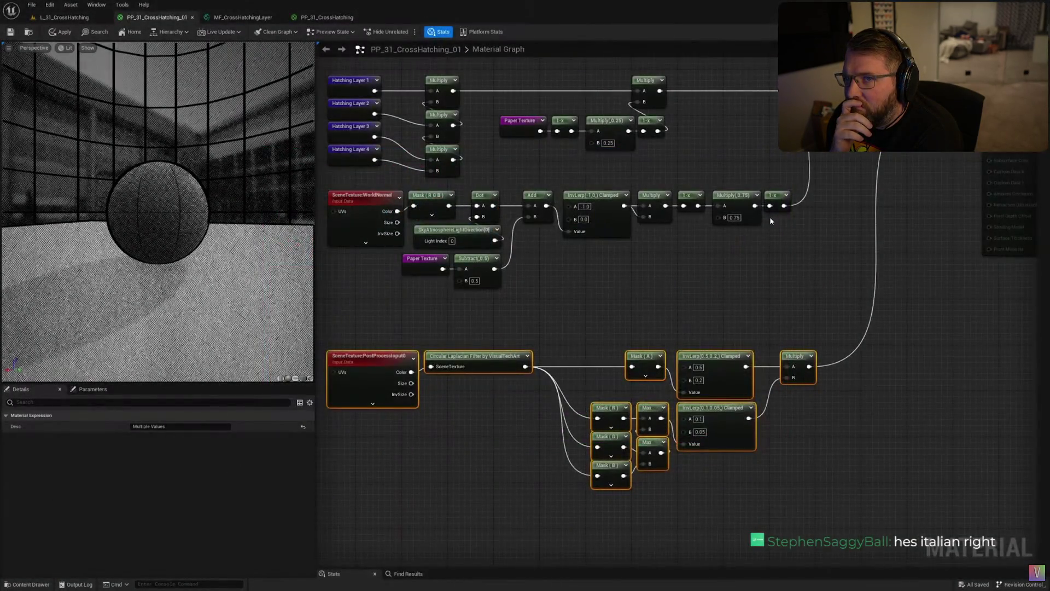
drag(770, 216, 704, 192)
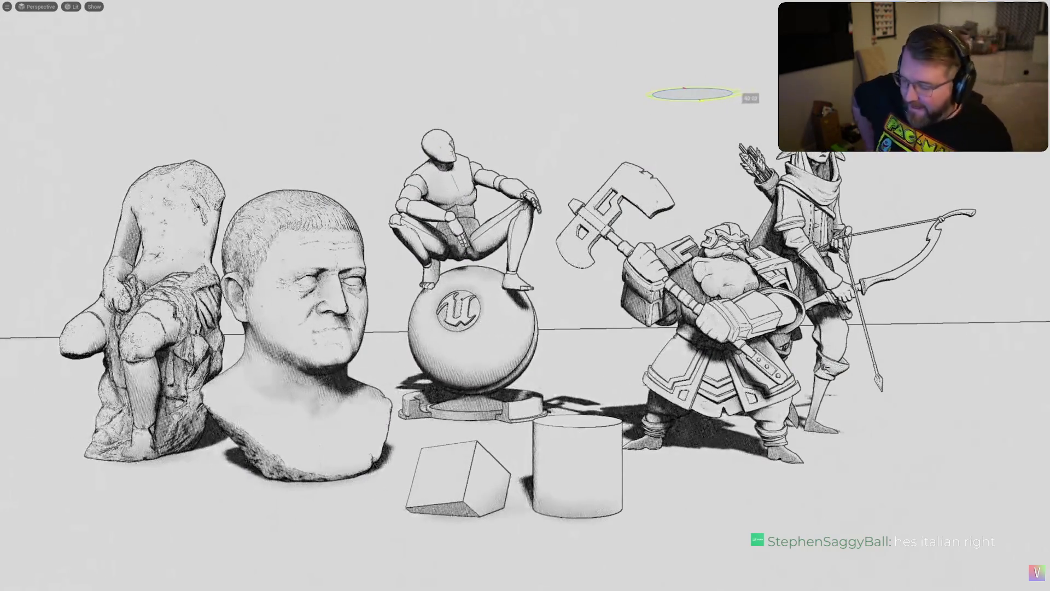
mouse_move(833, 400)
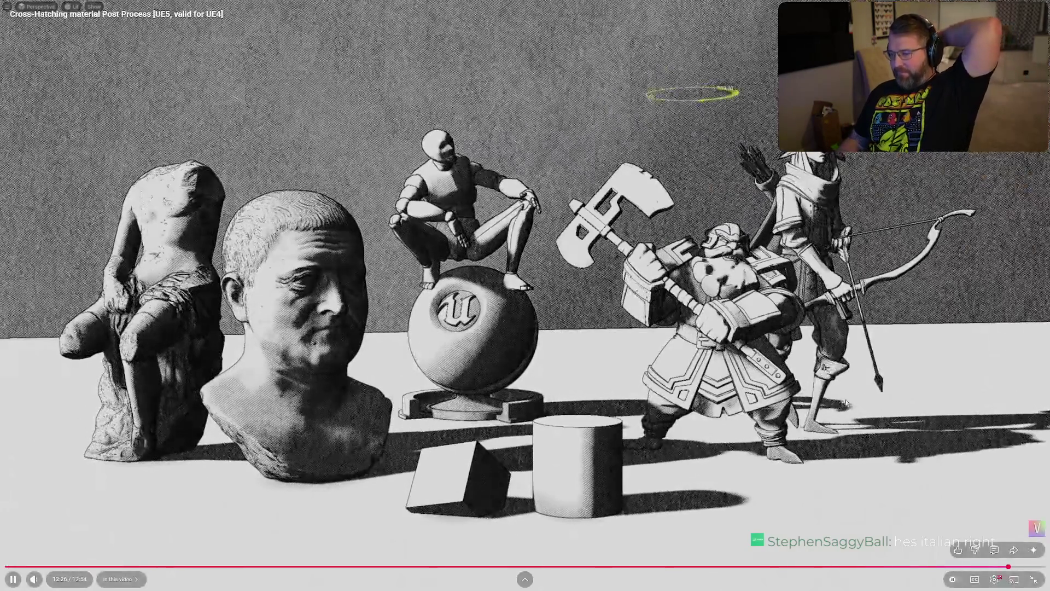
Pause the tutorial, leave fullscreen, and open the Mellon - Legolas and Gimli ArtStation link from the description
key(space)
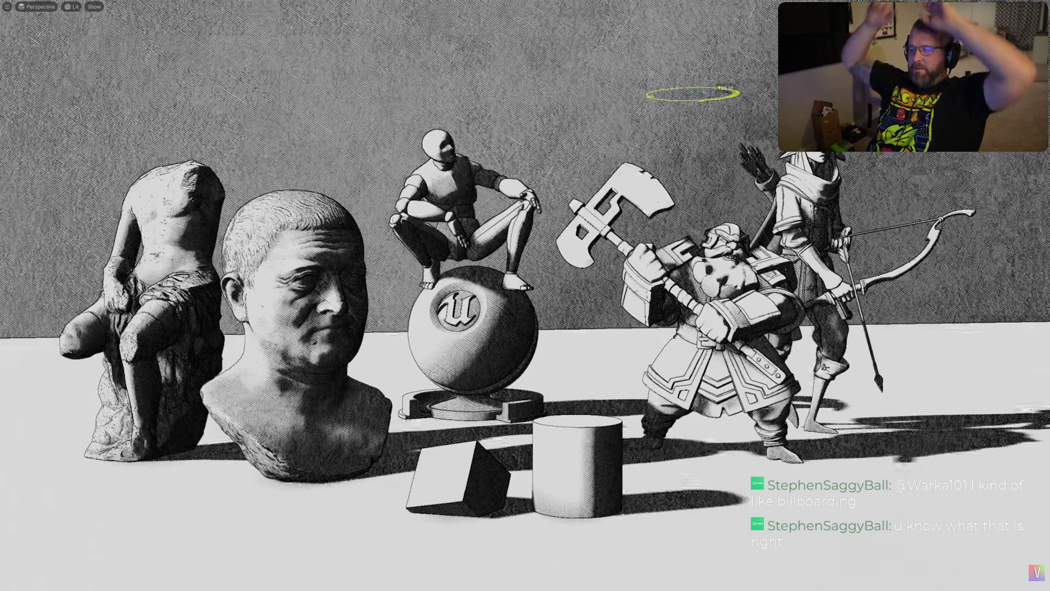
key(Escape)
scroll(268, 437, down, 3)
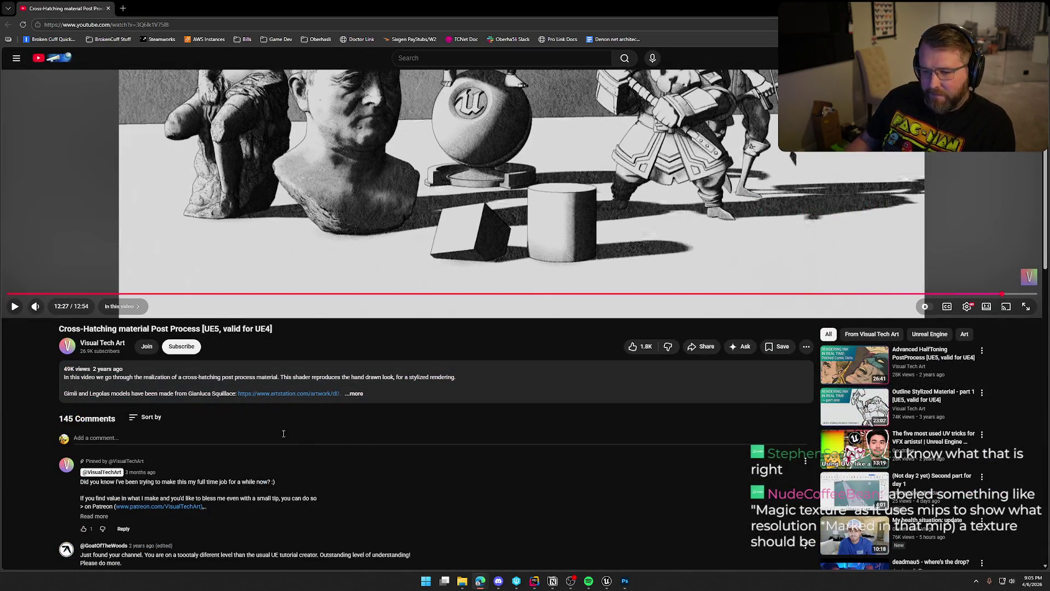
click(354, 394)
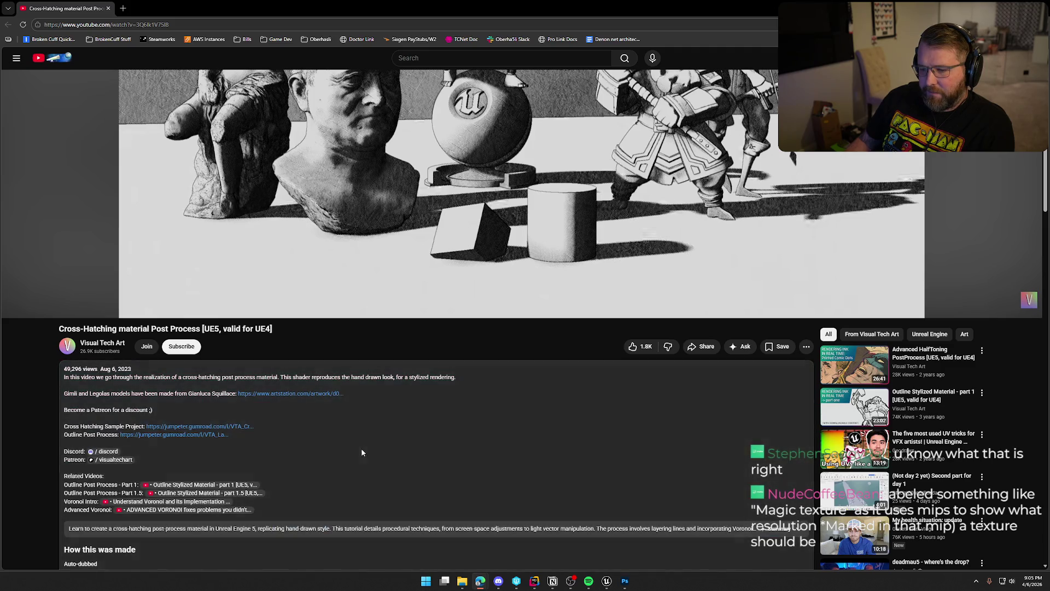
click(311, 395)
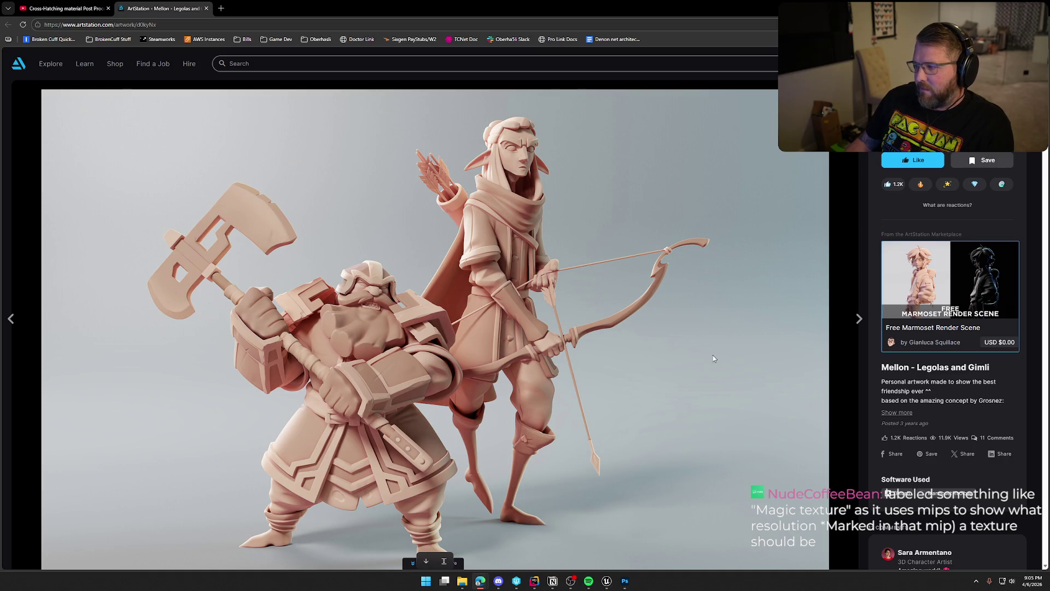
Scroll through the Mellon - Legolas and Gimli renders and go to the artist's profile
scroll(719, 359, down, 12)
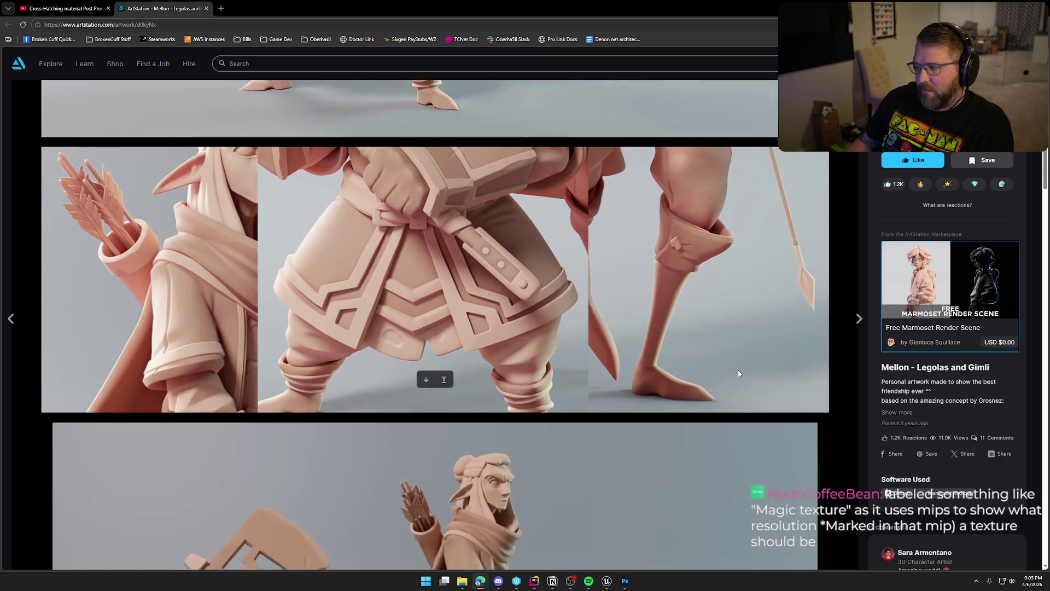
scroll(744, 372, down, 10)
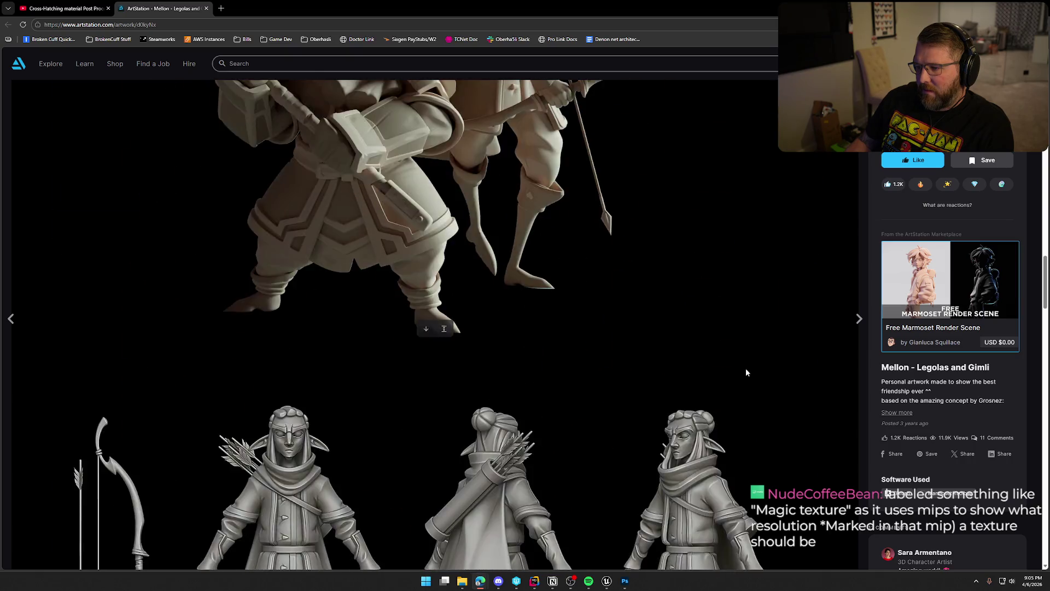
scroll(754, 365, down, 15)
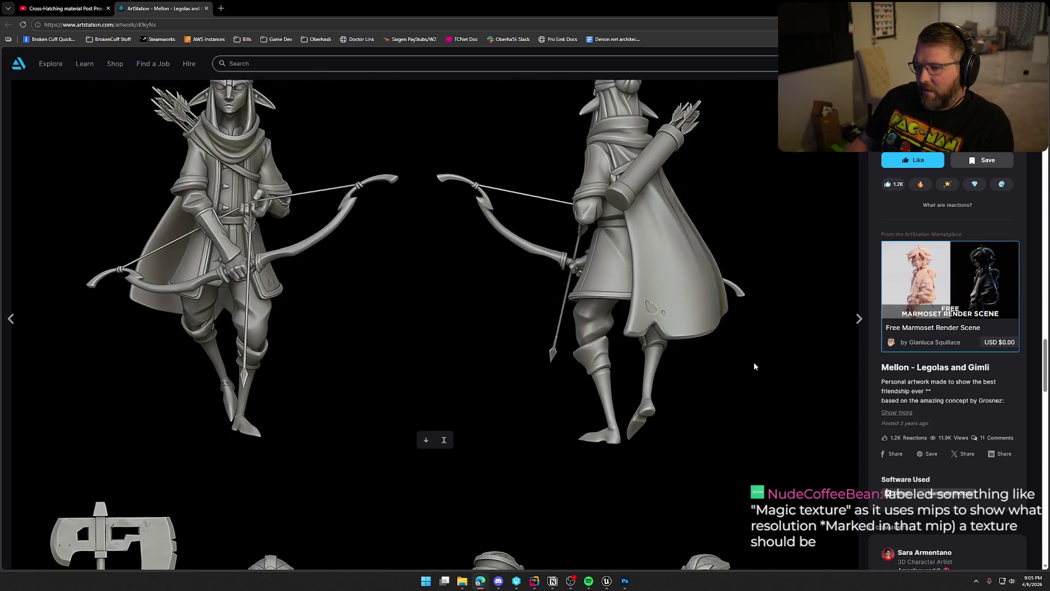
scroll(754, 365, down, 12)
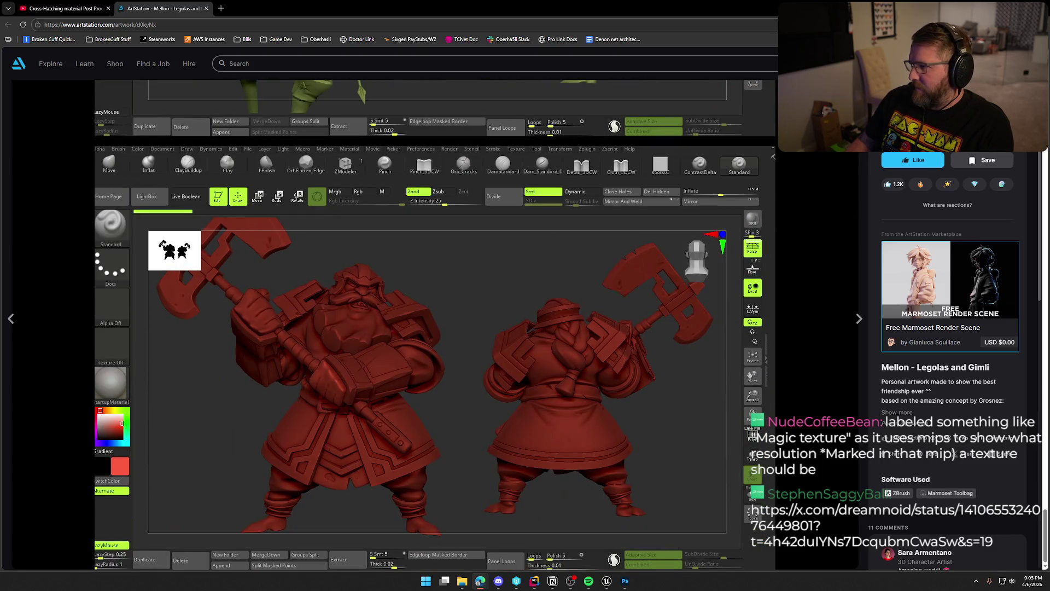
click(935, 342)
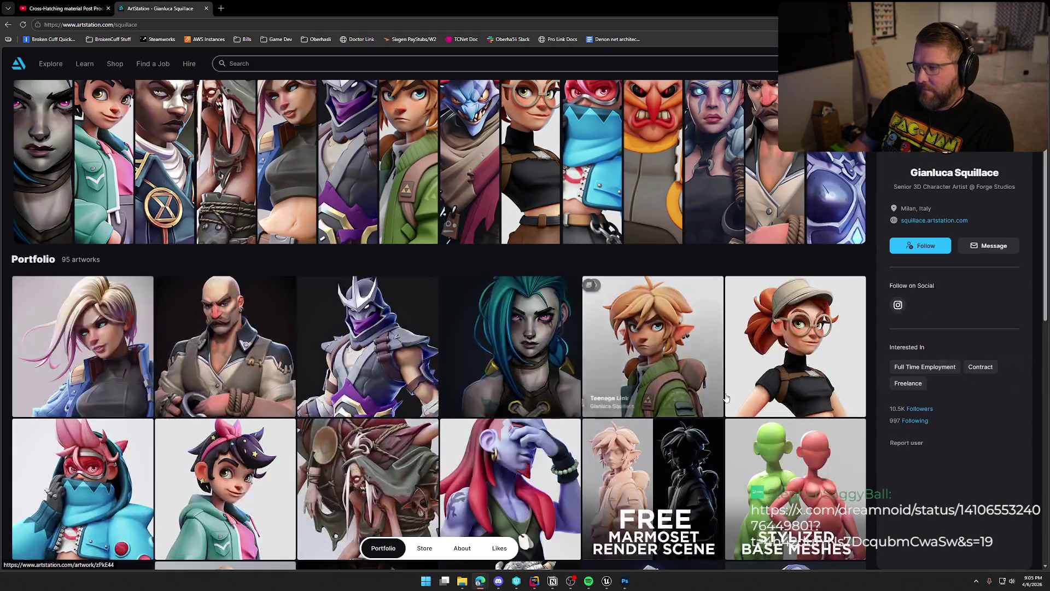
Browse the artist's 95-artwork portfolio grid and open the Jinx fan art
scroll(647, 213, down, 3)
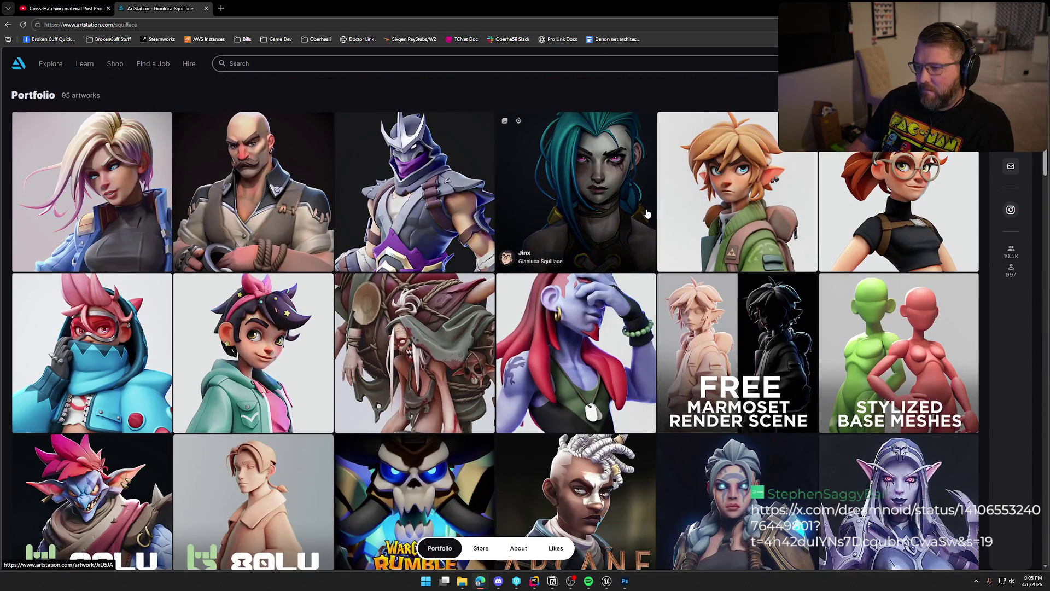
scroll(986, 322, down, 3)
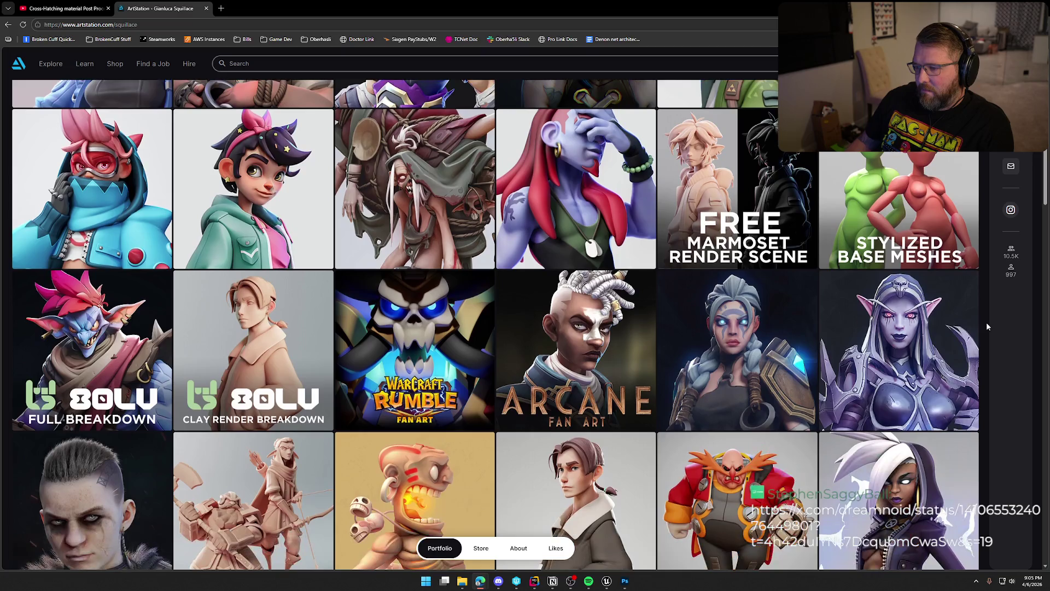
scroll(986, 322, down, 7)
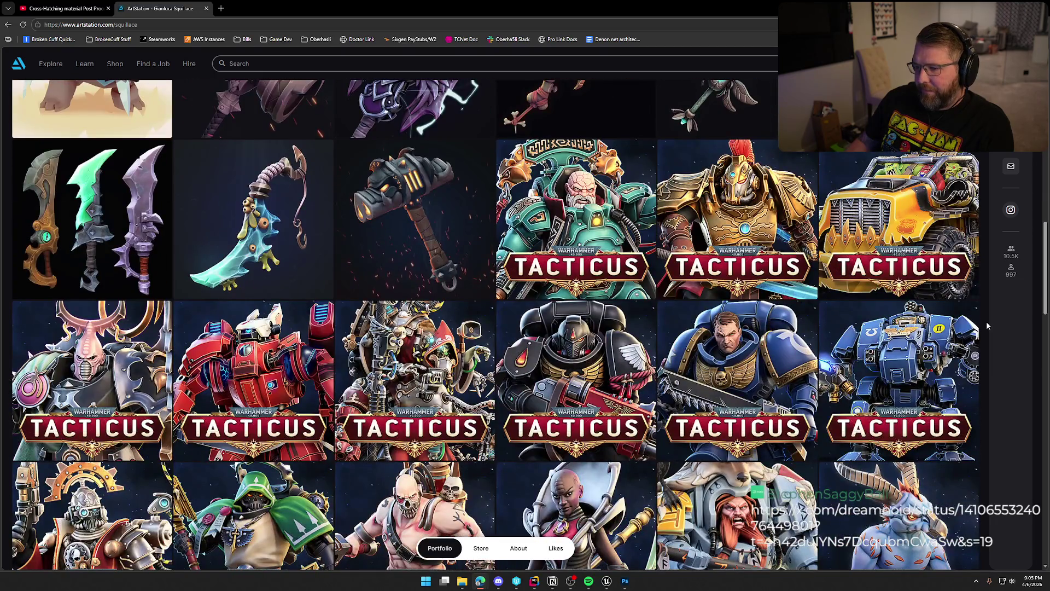
scroll(988, 326, down, 10)
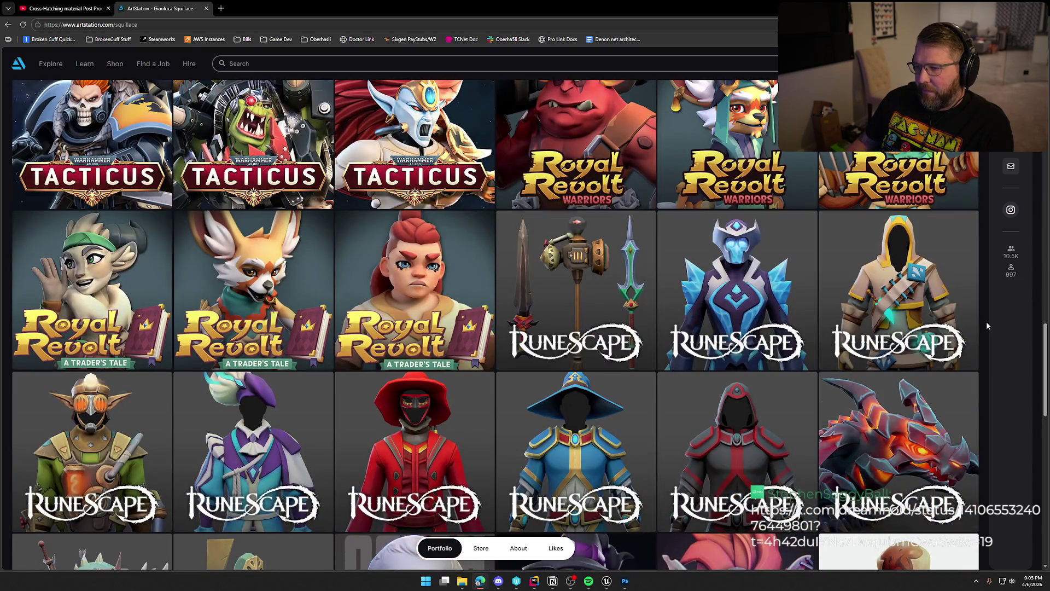
scroll(987, 326, down, 6)
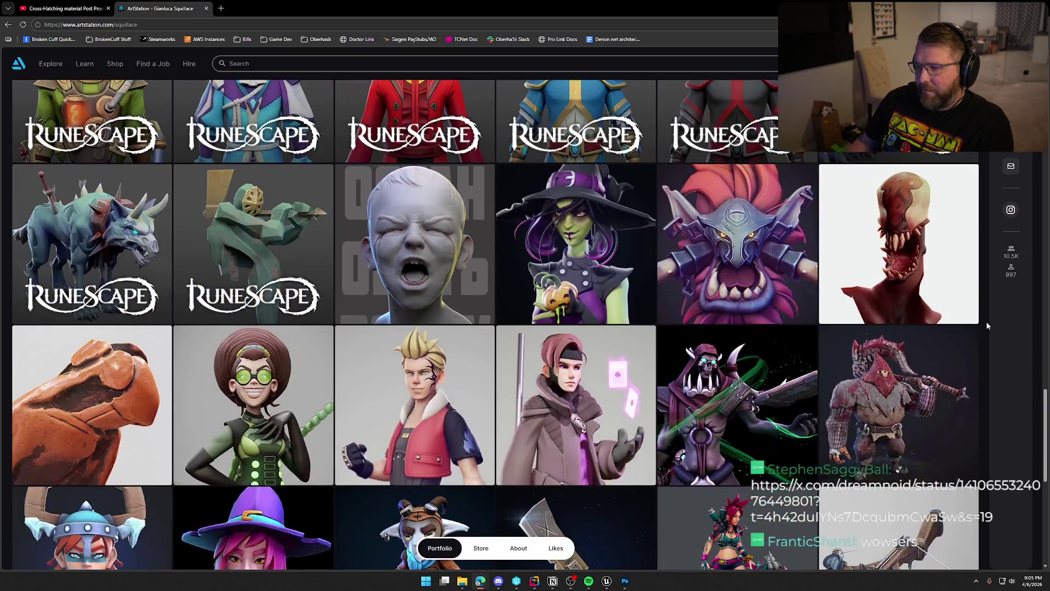
scroll(986, 321, down, 8)
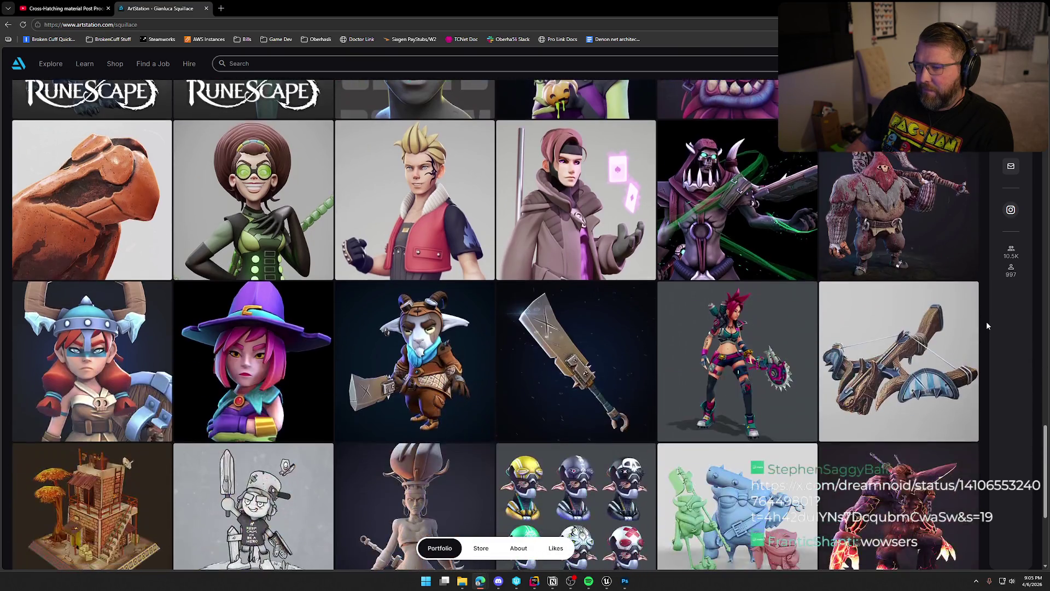
scroll(987, 320, down, 1)
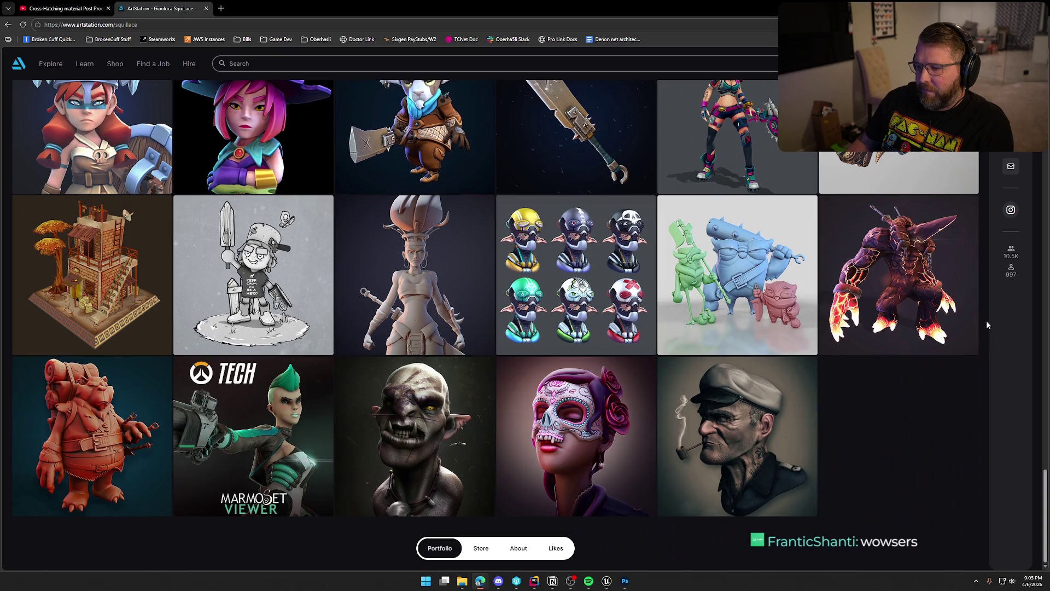
scroll(986, 320, up, 20)
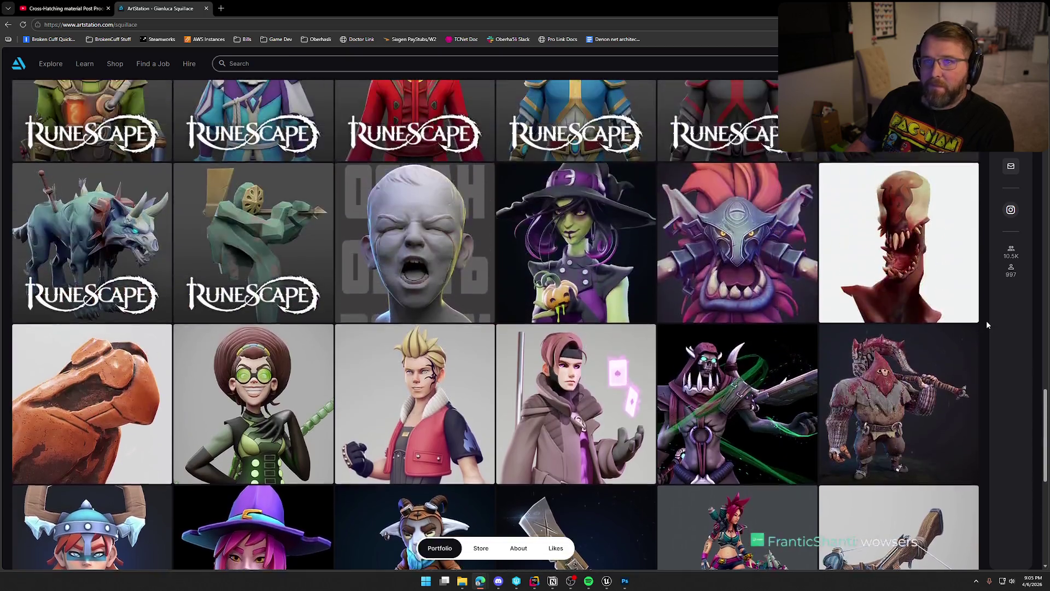
scroll(987, 321, up, 20)
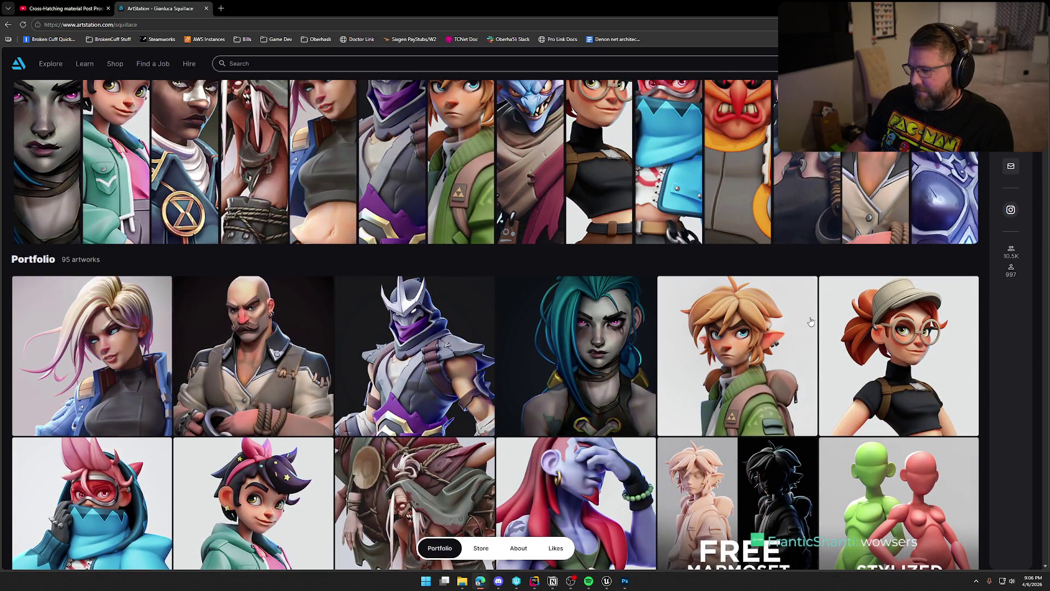
click(560, 337)
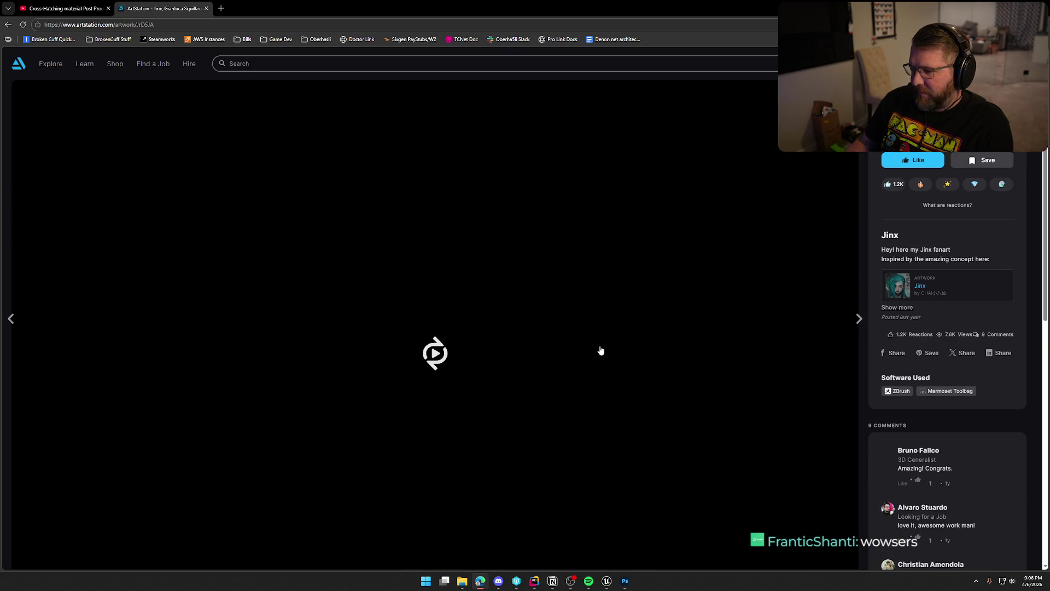
Look over Jinx's ZBrush sculpt screenshots, then step to Shredder and back to the portfolio grid
scroll(628, 376, down, 15)
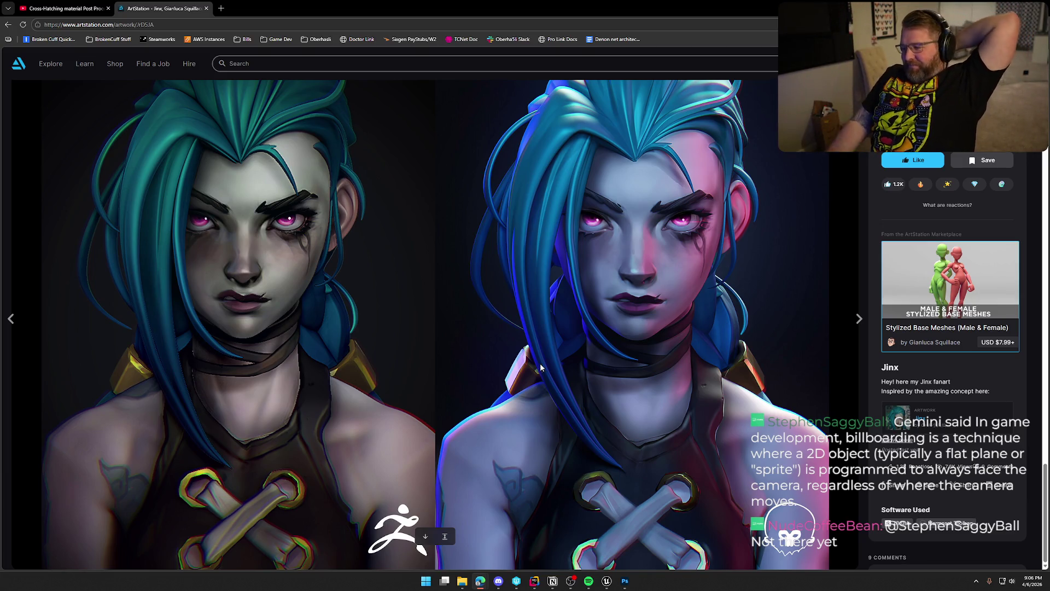
scroll(414, 373, down, 10)
scroll(415, 373, up, 2)
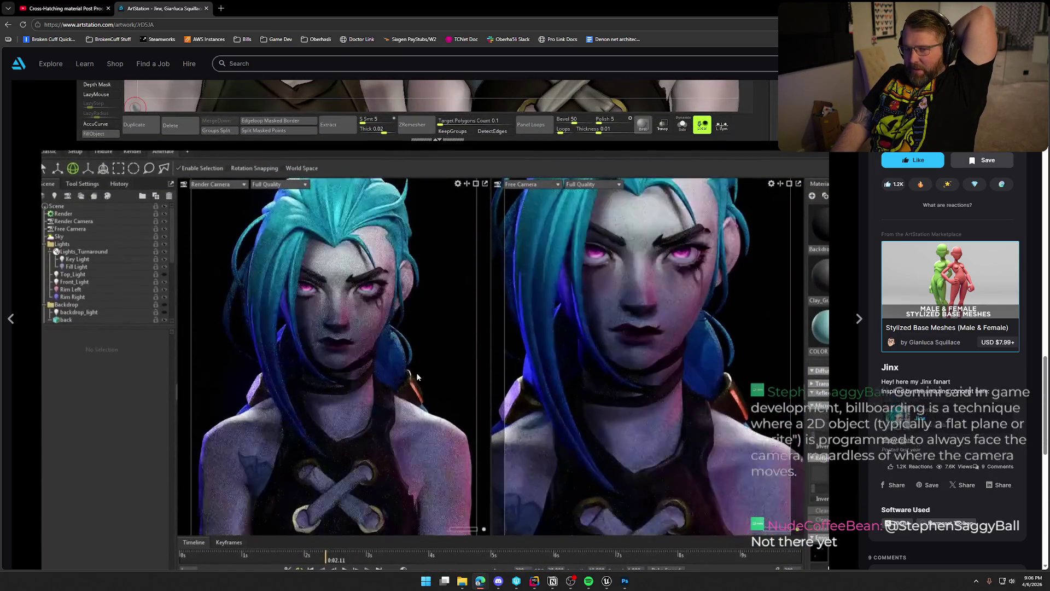
scroll(416, 377, up, 4)
scroll(417, 376, up, 5)
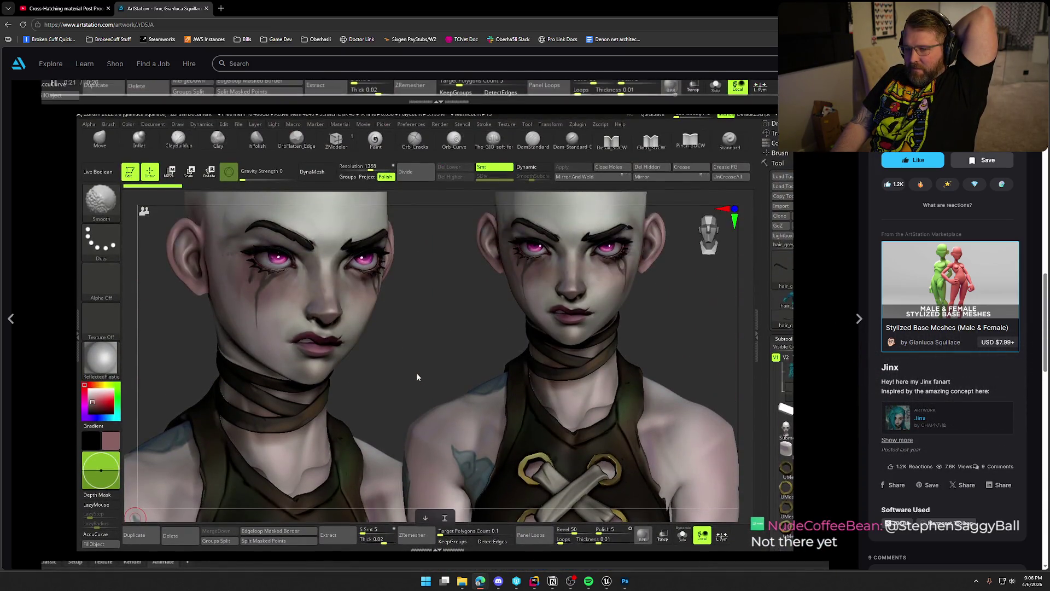
scroll(417, 376, up, 10)
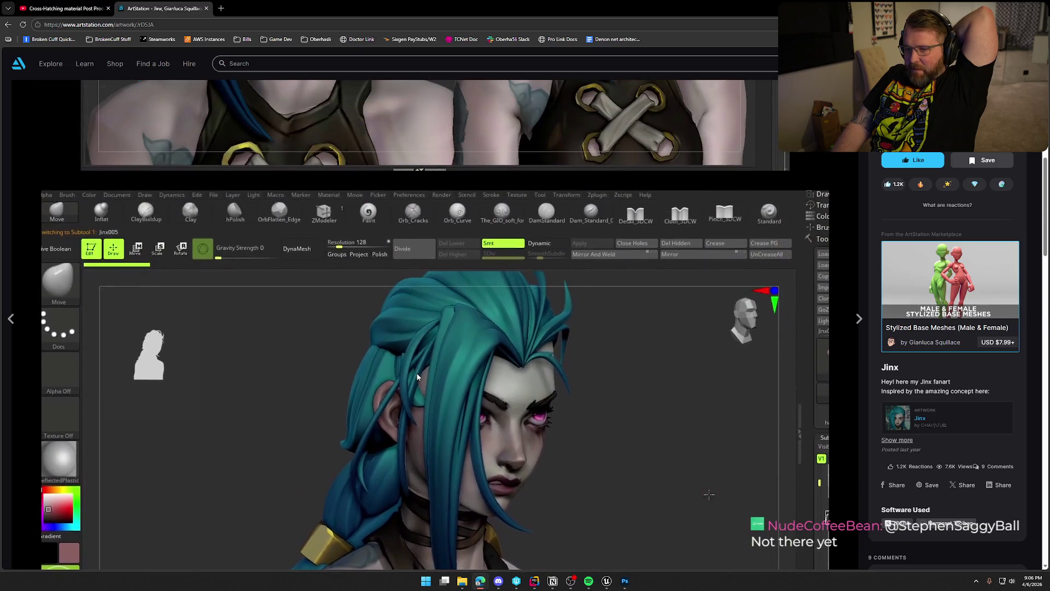
scroll(417, 376, down, 2)
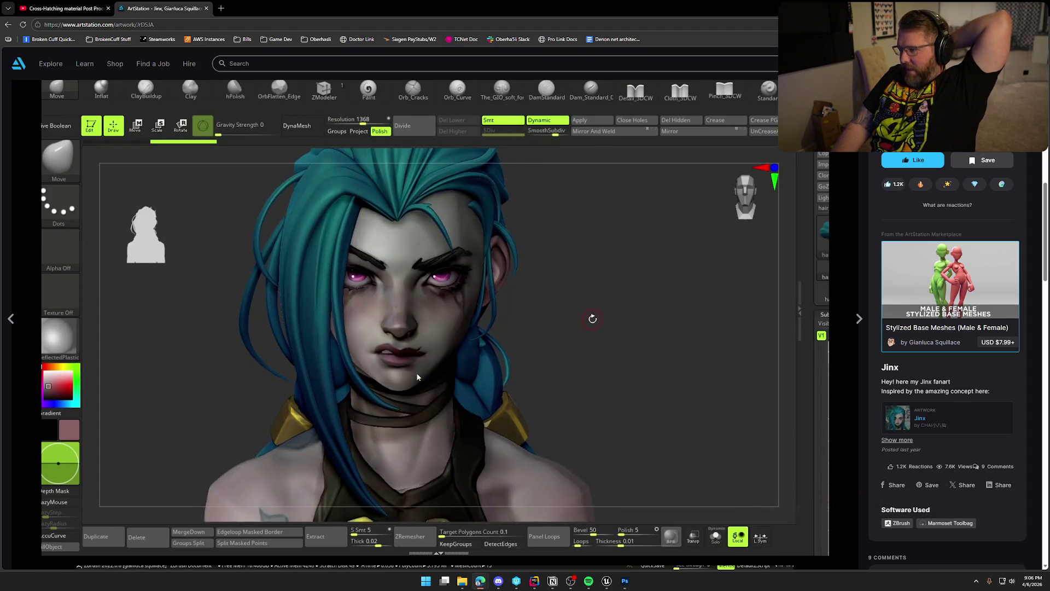
scroll(417, 377, up, 7)
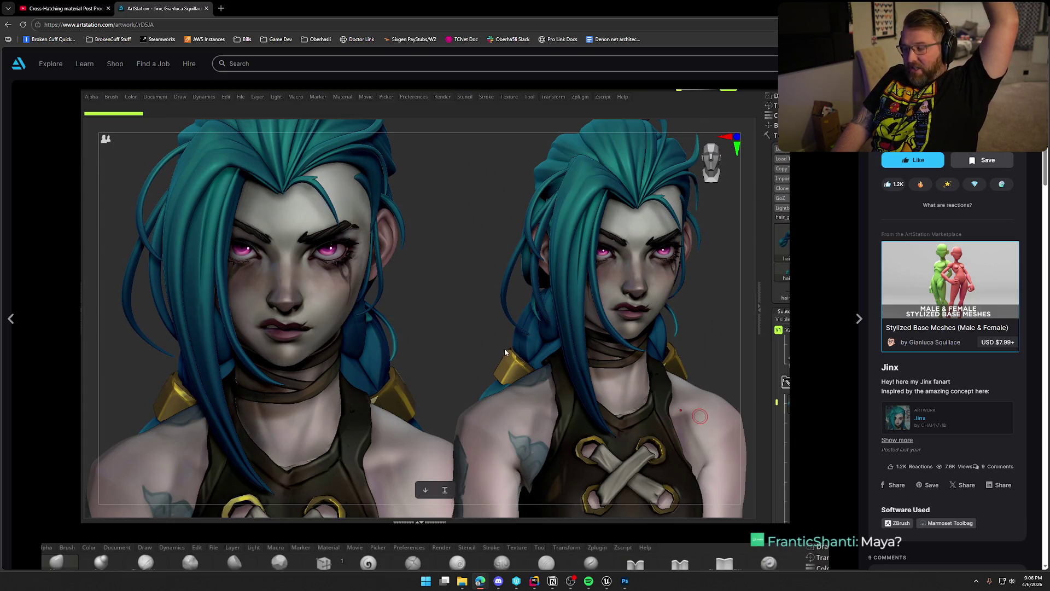
click(10, 320)
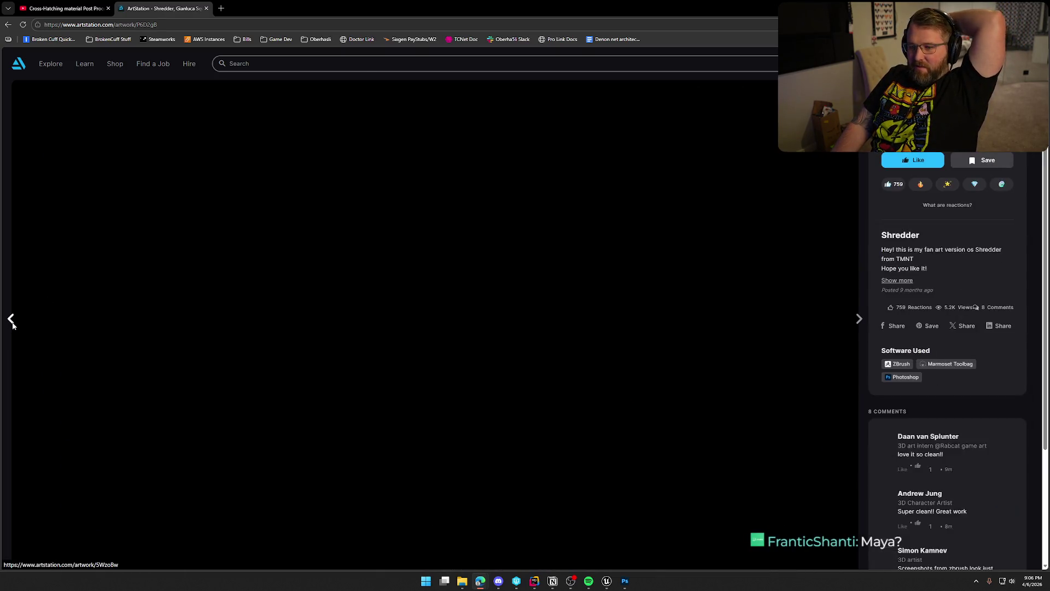
key(Escape)
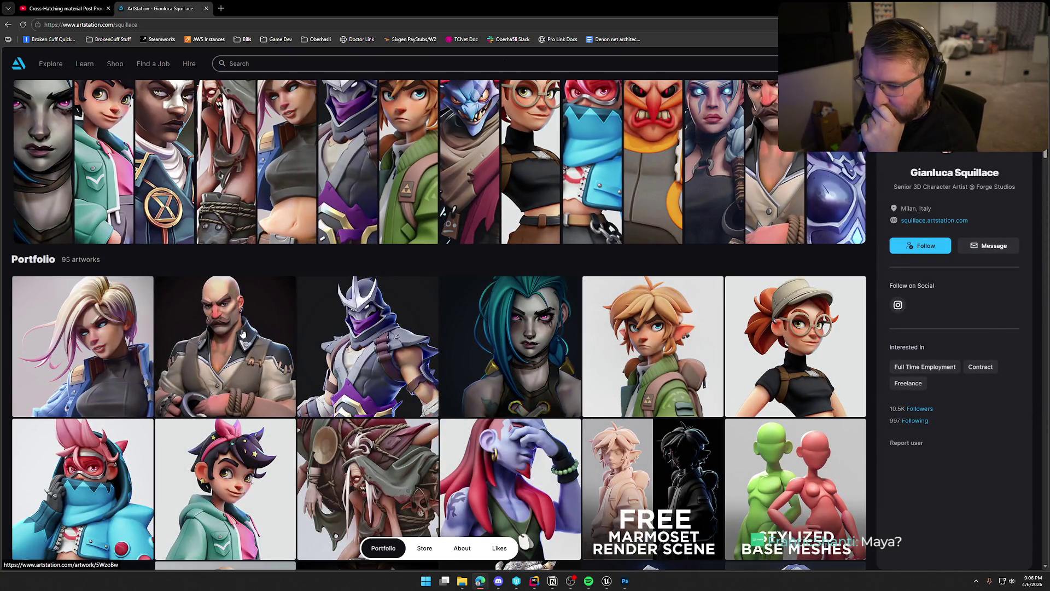
Open The Young King artwork from the portfolio grid and scroll through its images
scroll(243, 335, down, 3)
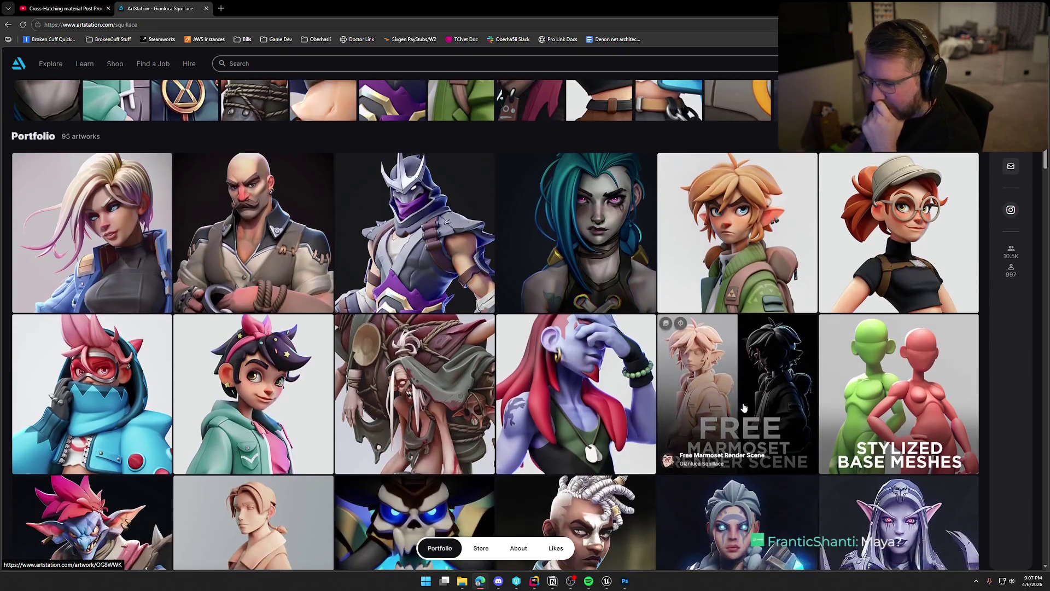
scroll(744, 407, down, 6)
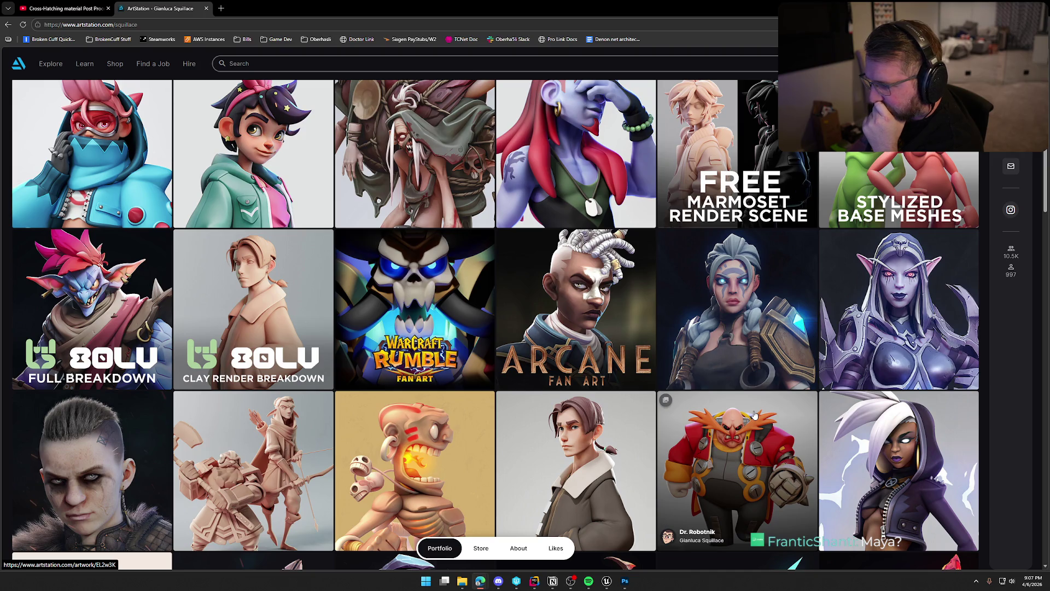
scroll(755, 415, down, 4)
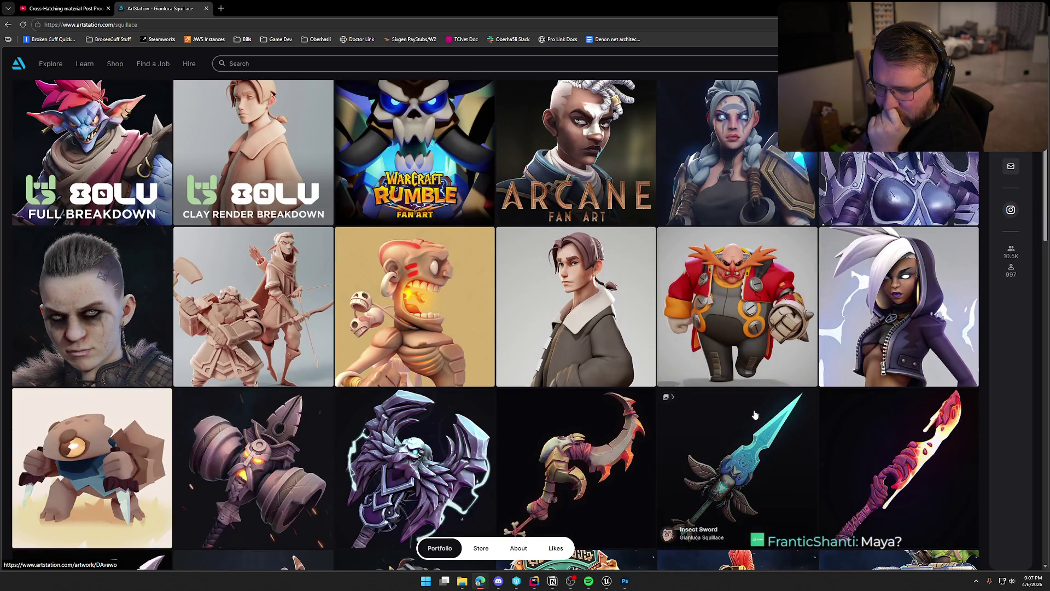
click(232, 336)
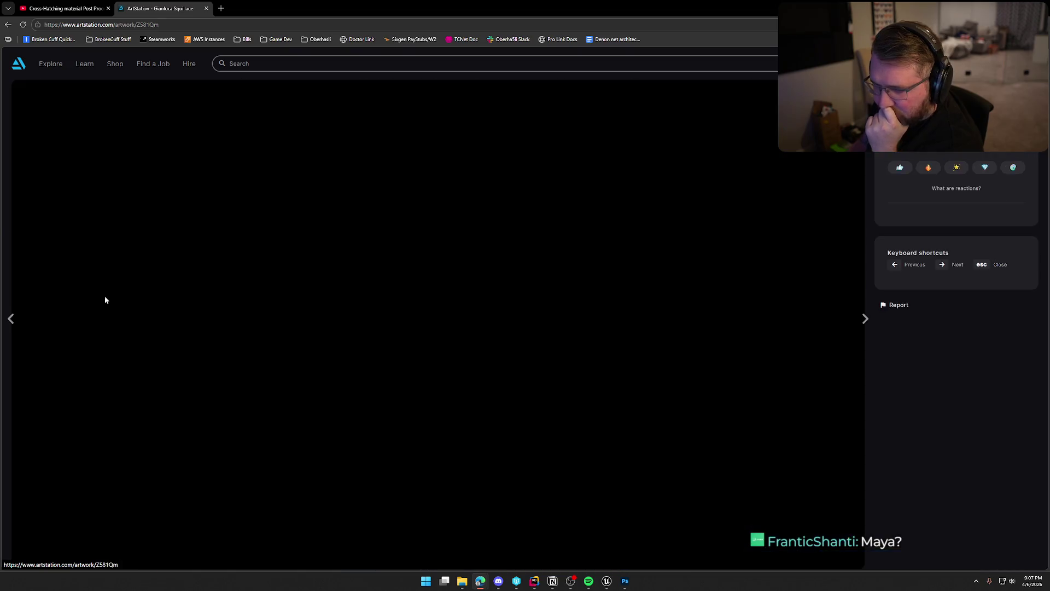
scroll(691, 450, down, 4)
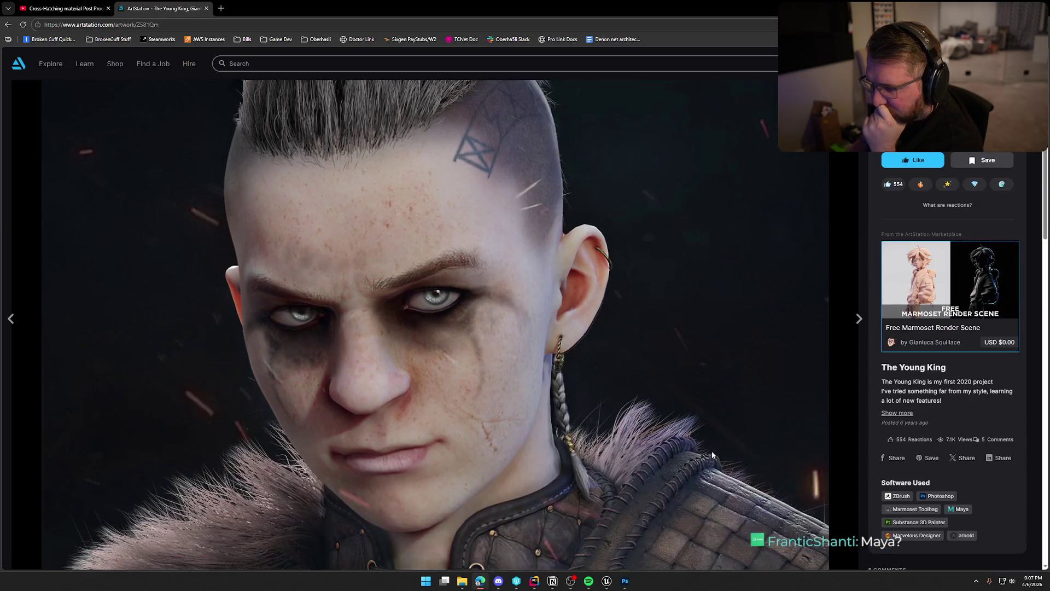
scroll(714, 455, down, 4)
scroll(714, 455, down, 10)
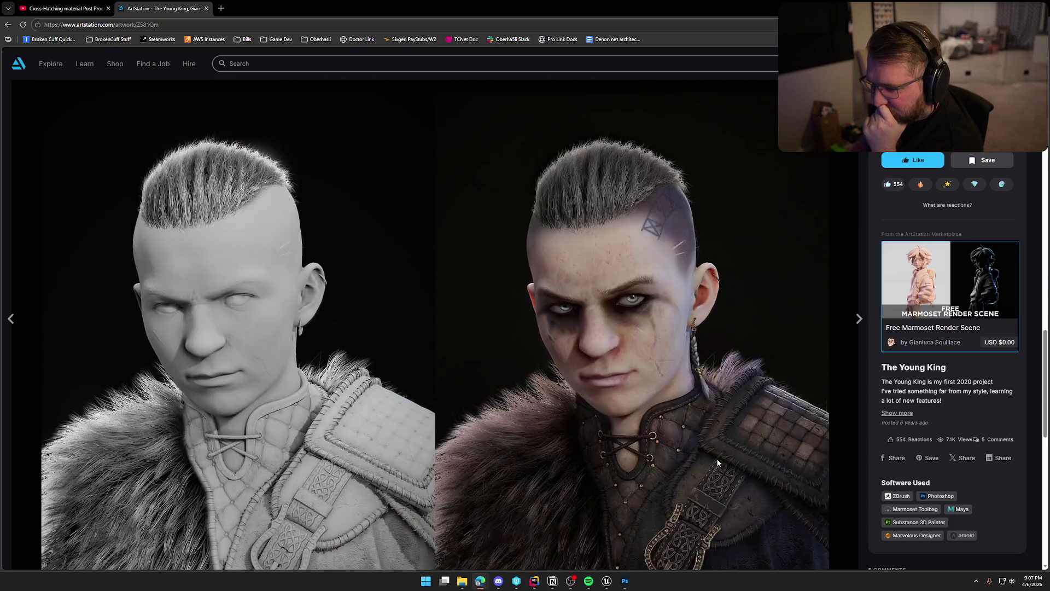
scroll(717, 460, up, 2)
scroll(718, 462, down, 9)
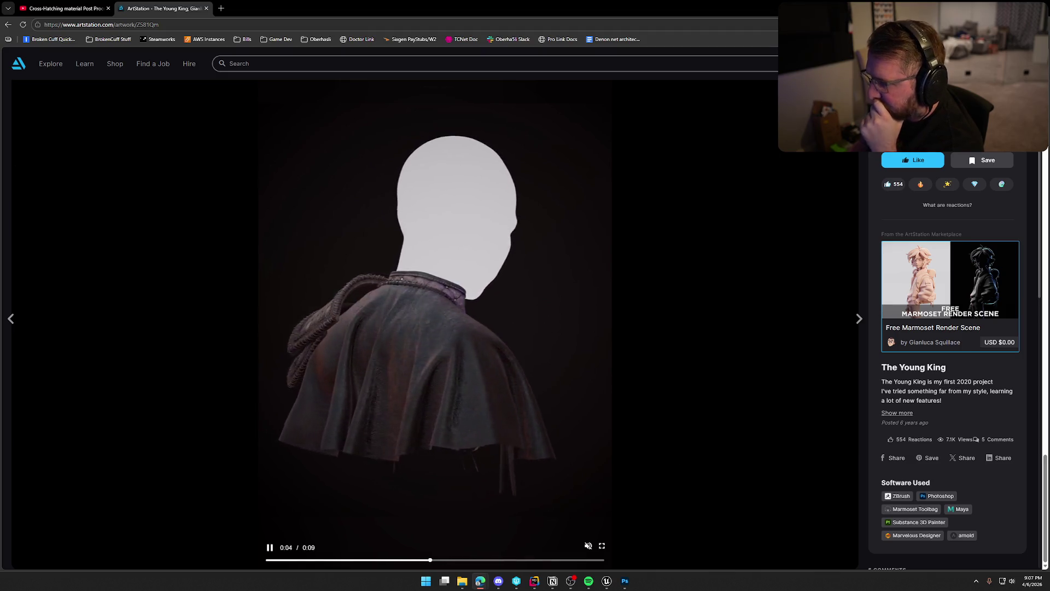
Scroll the artist's full portfolio to the bottom, then close the ArtStation tab
click(925, 126)
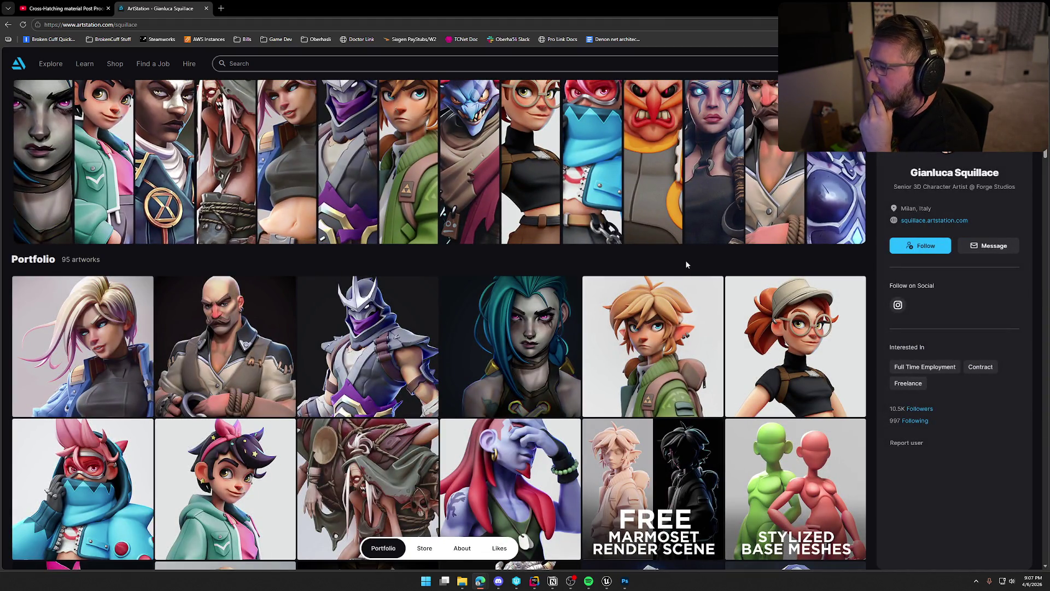
scroll(685, 261, down, 10)
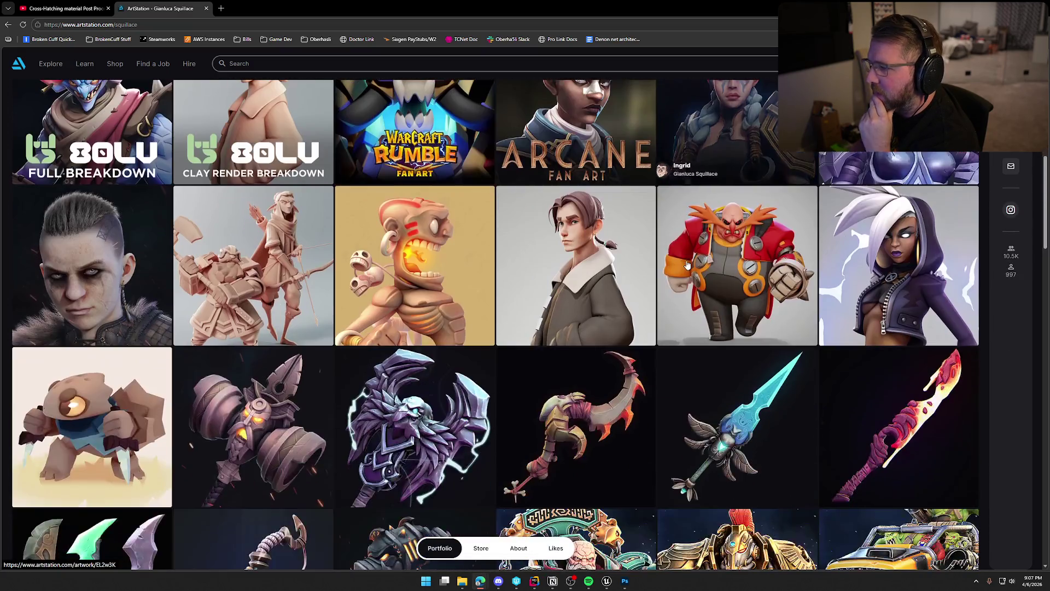
scroll(688, 265, down, 3)
scroll(688, 265, down, 3)
scroll(689, 265, down, 8)
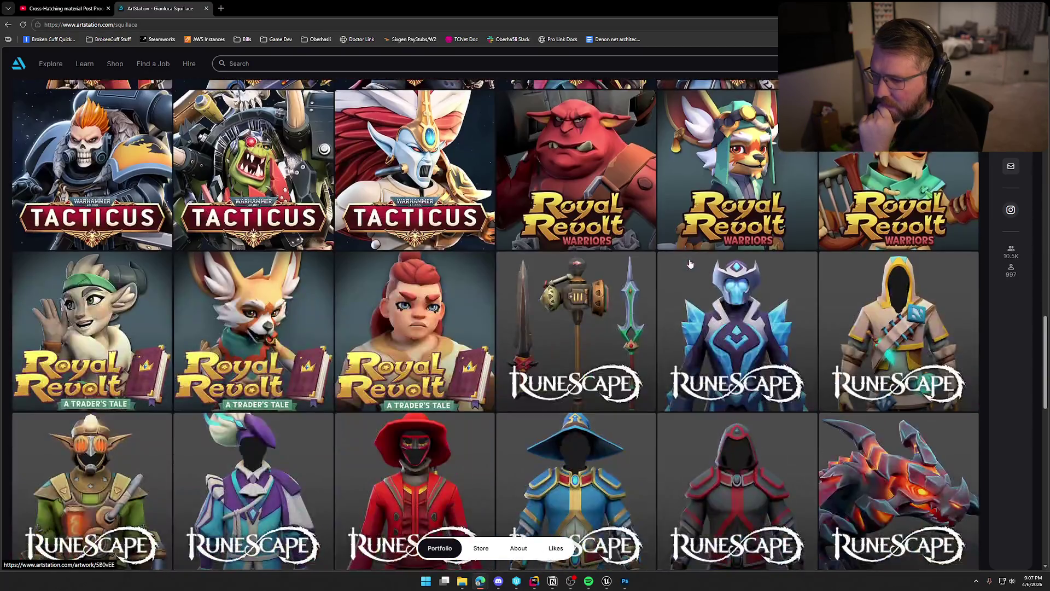
scroll(691, 264, down, 3)
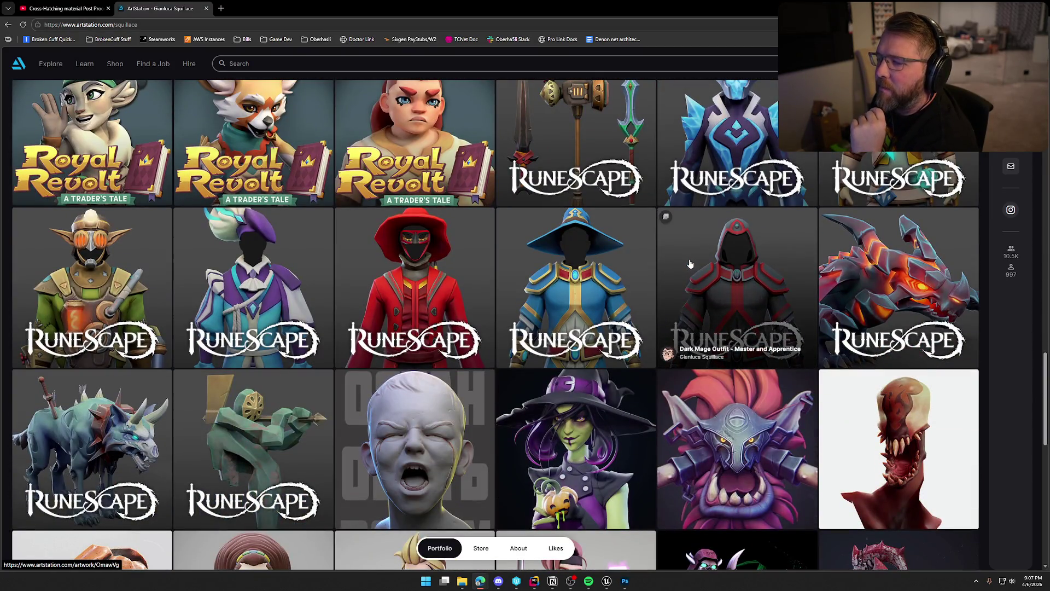
scroll(690, 264, down, 4)
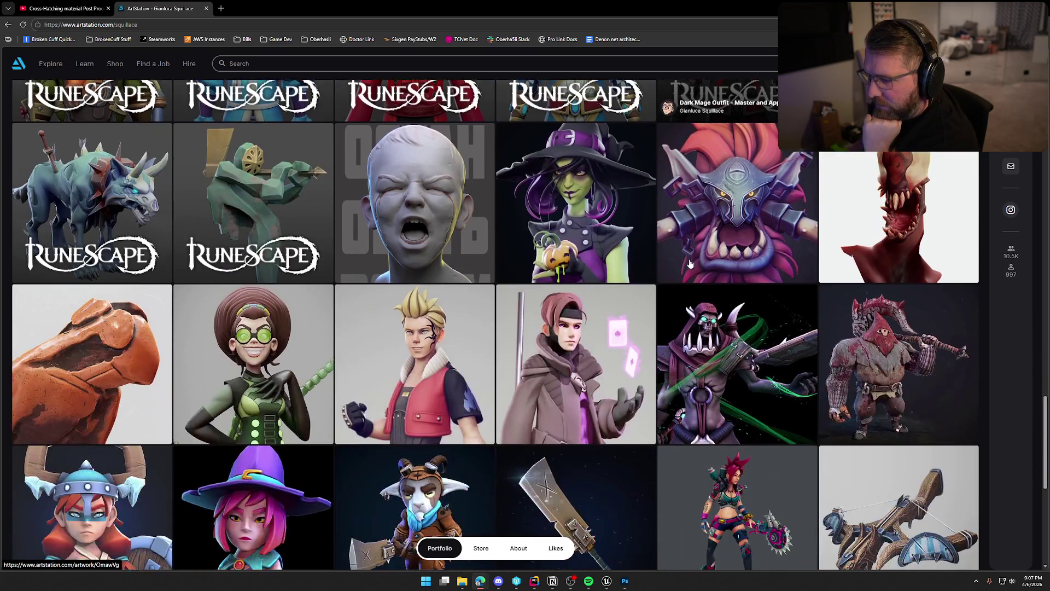
scroll(690, 264, down, 7)
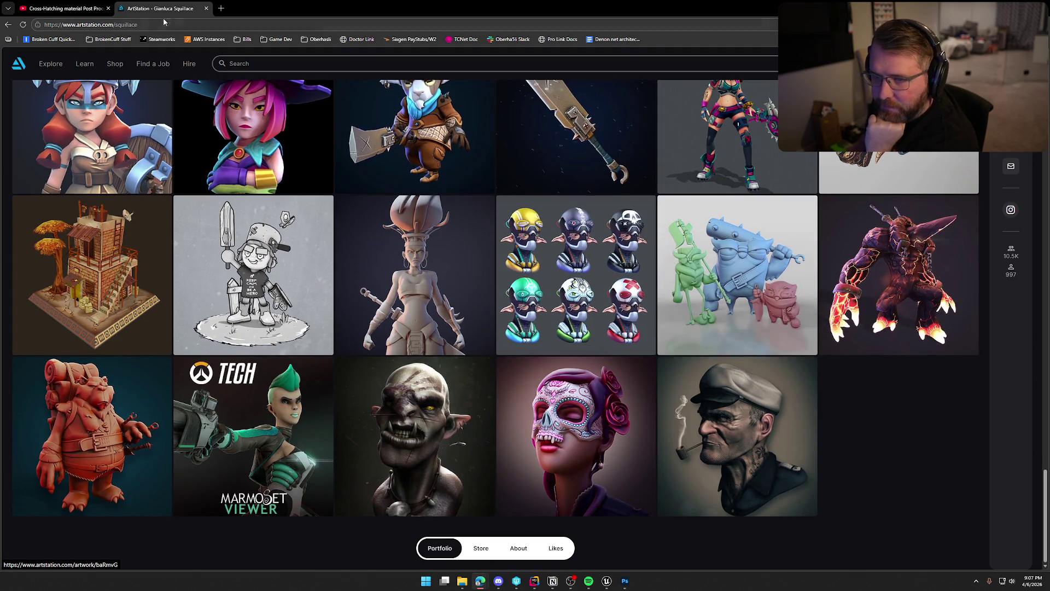
key(ctrl+w)
Browse the Visual Tech Art channel's Videos list, close it, and open the Cross Hatching Sample Project link
ctrl+shift+click(99, 346)
click(347, 253)
scroll(252, 381, down, 2)
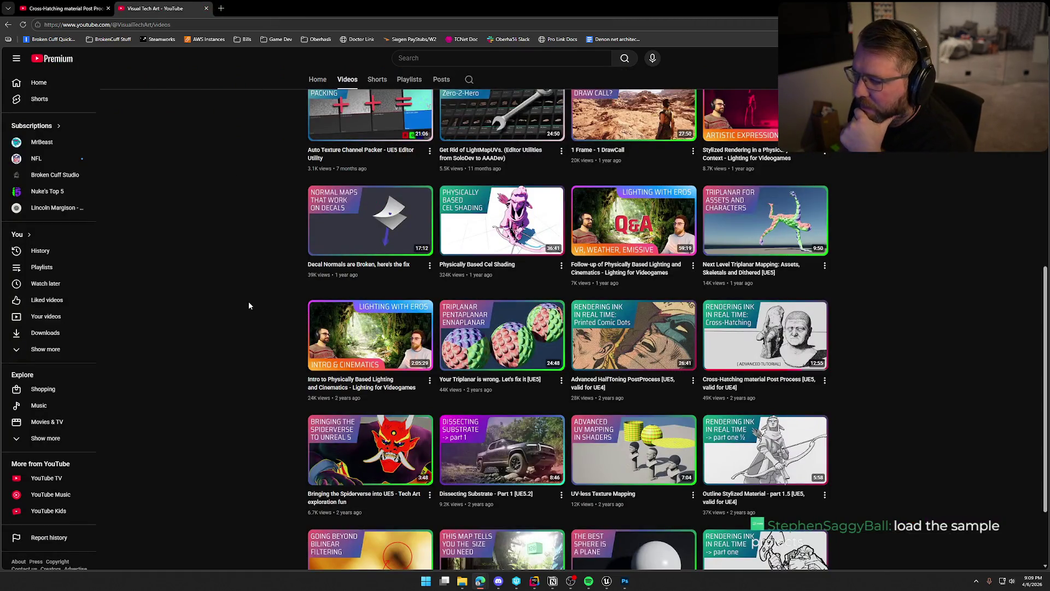
scroll(250, 305, down, 2)
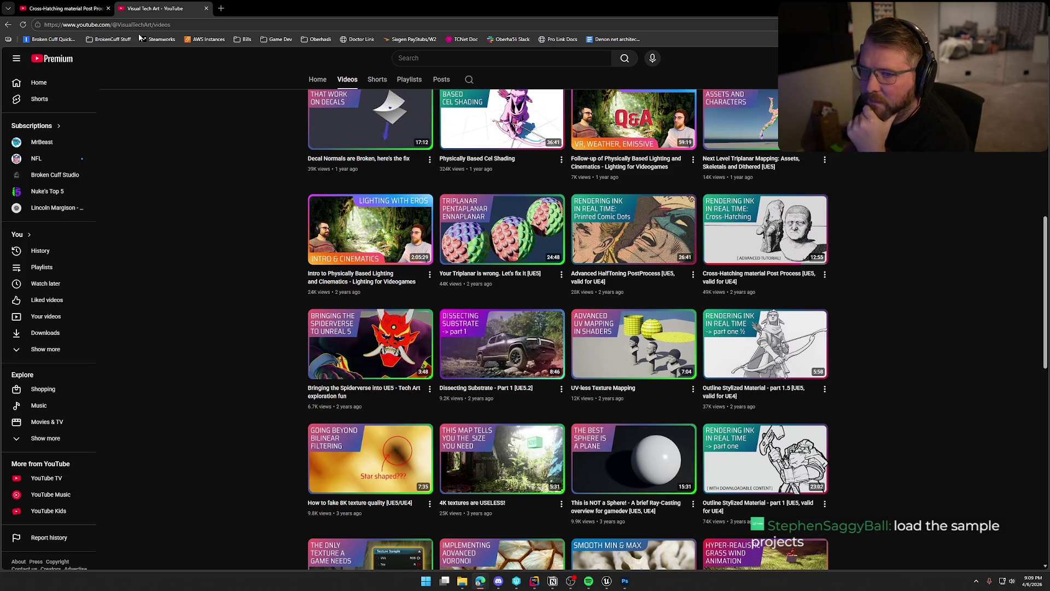
middle_click(148, 9)
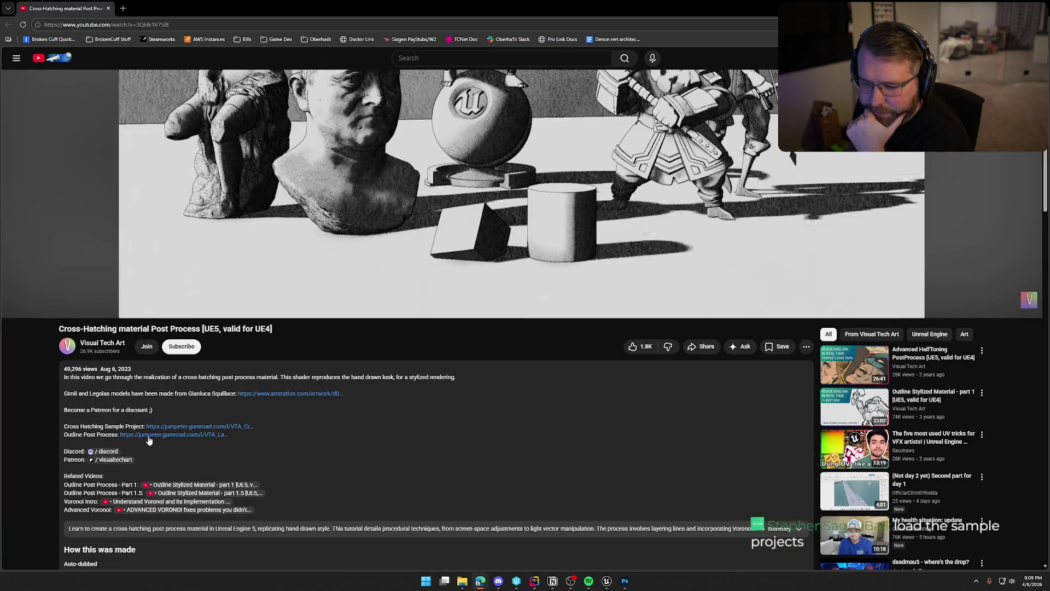
click(168, 427)
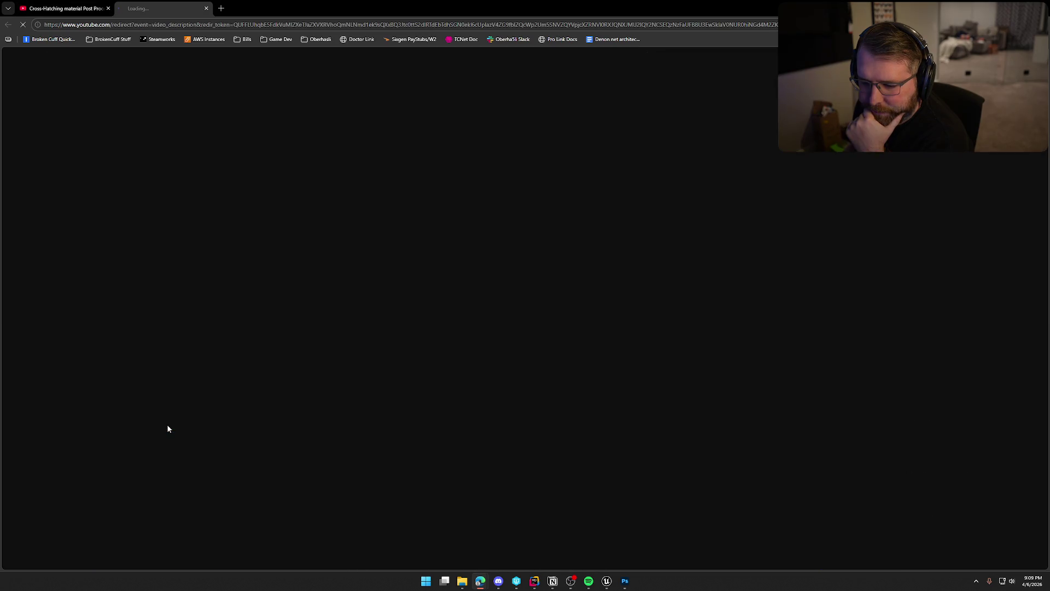
Scroll the Cross-Hatching Post Process sample project page, then return to the YouTube video tab
scroll(196, 312, down, 2)
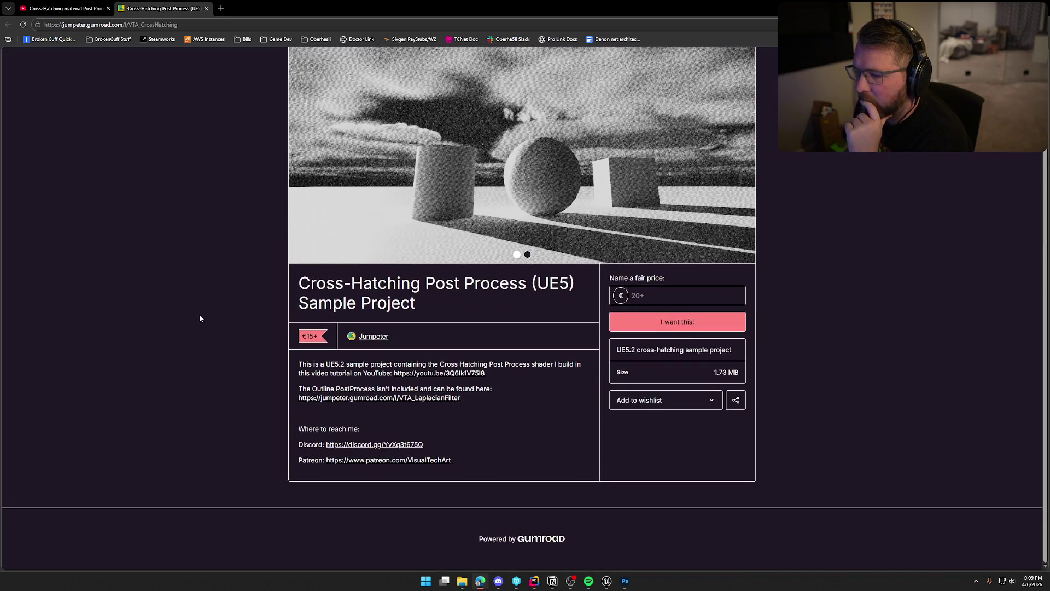
scroll(199, 320, up, 2)
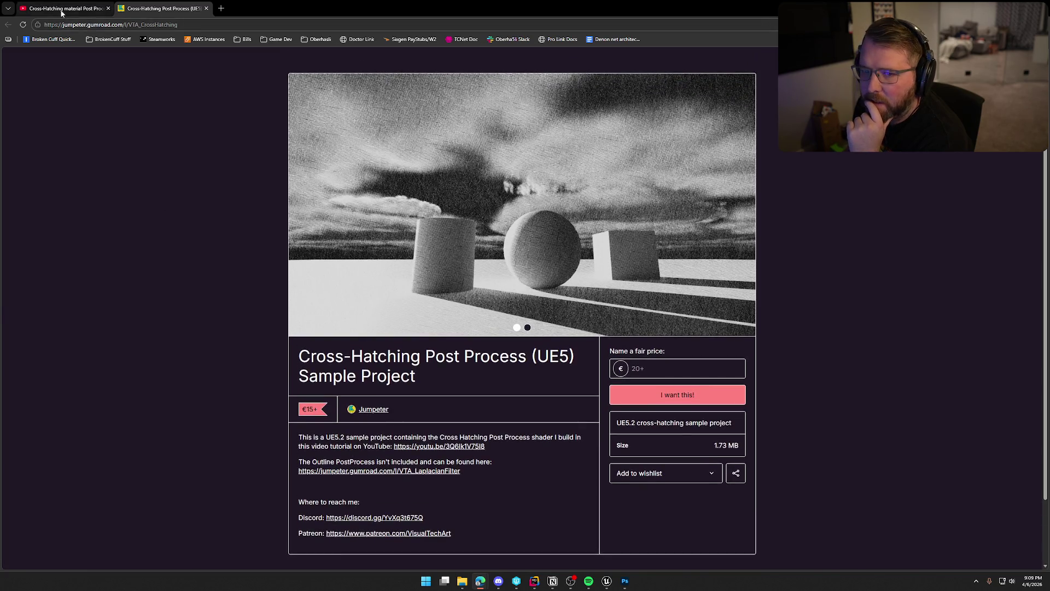
click(63, 11)
Open and browse the Laplacian Filter linework product page from the Outline Post Process link
click(163, 440)
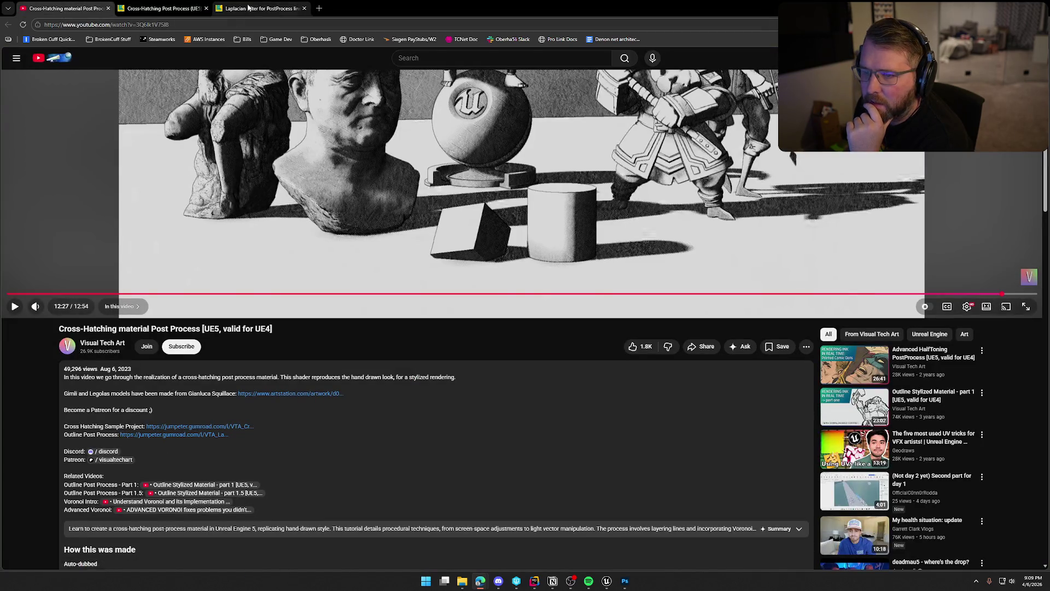
scroll(225, 378, down, 3)
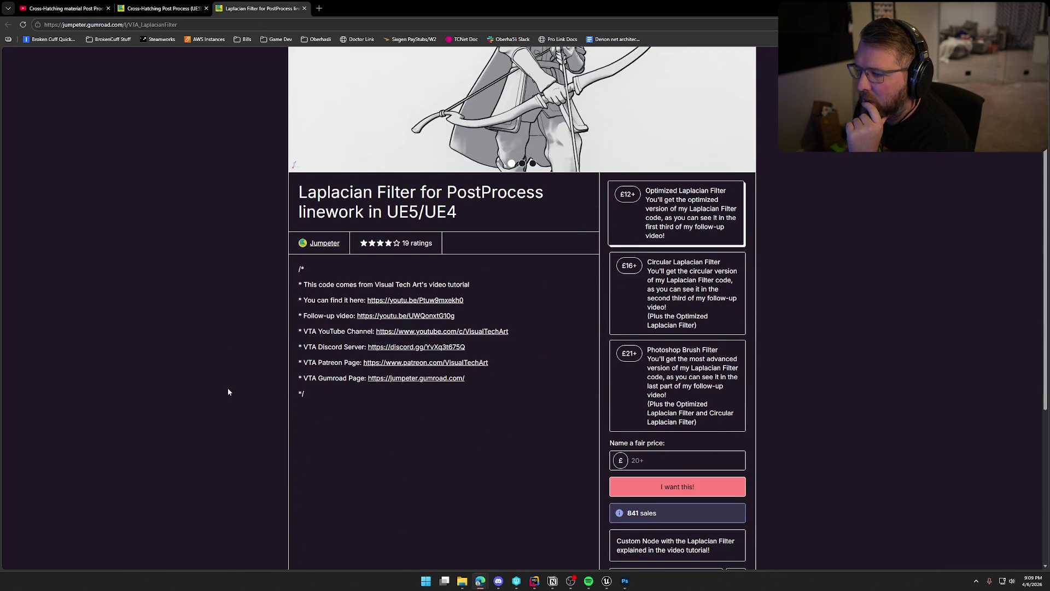
scroll(229, 389, down, 5)
scroll(234, 396, up, 8)
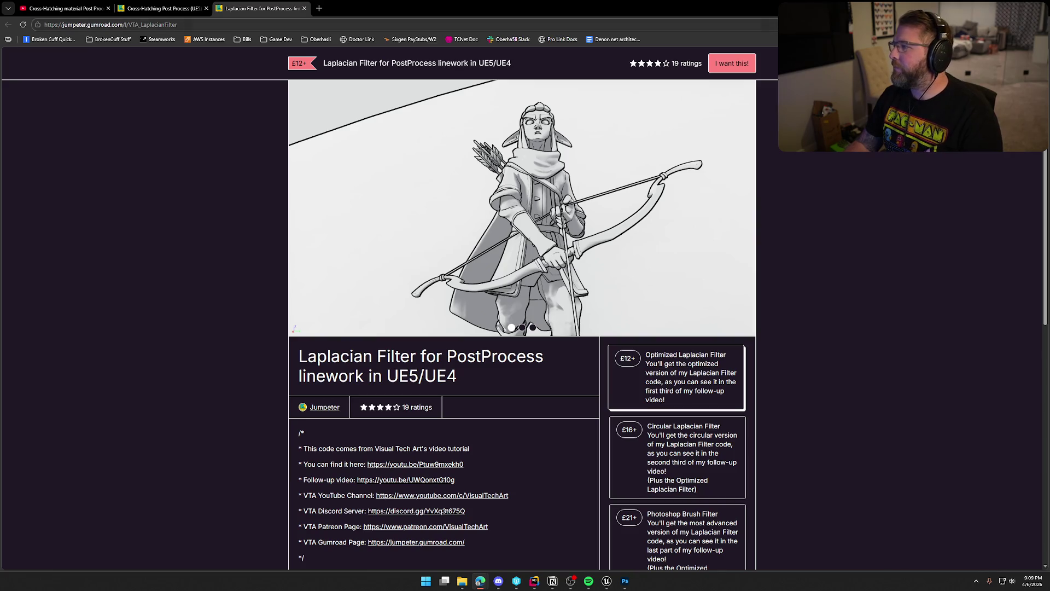
key(alt+Tab)
Orbit the M_HandDrawn preview planes toward the camera, then close the material editor
drag(164, 180, 115, 186)
drag(131, 140, 120, 140)
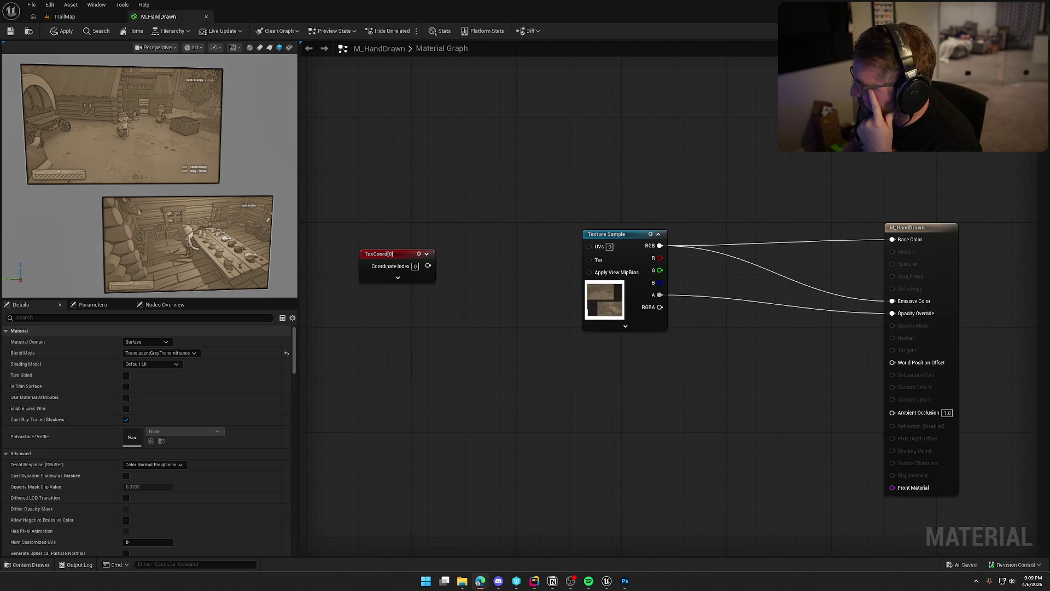
drag(256, 198, 241, 81)
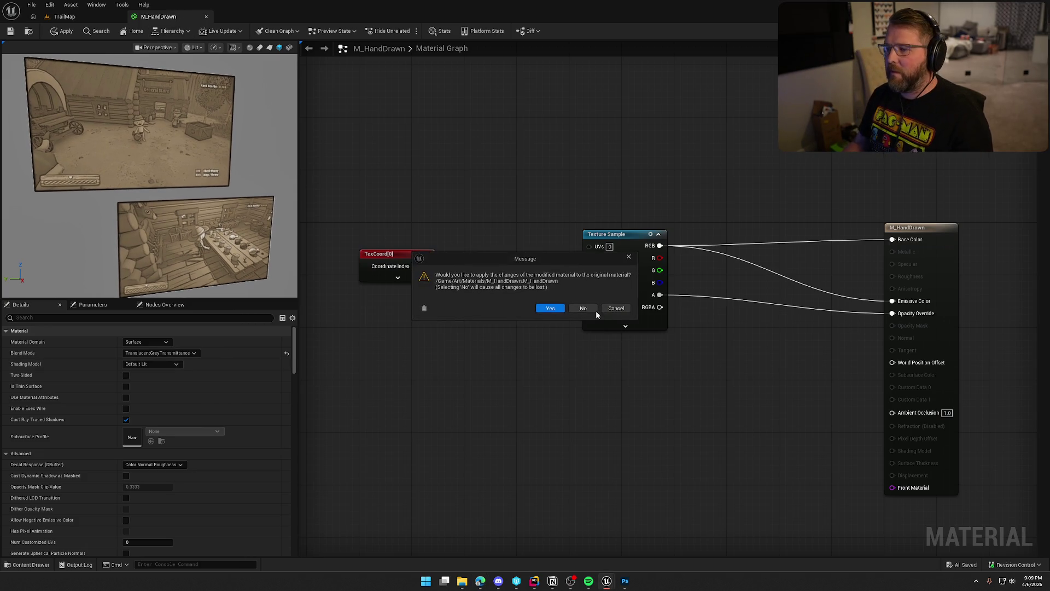
click(583, 308)
Delete the M_HandDrawn material from the Materials folder in the Content Drawer
key(ctrl+space)
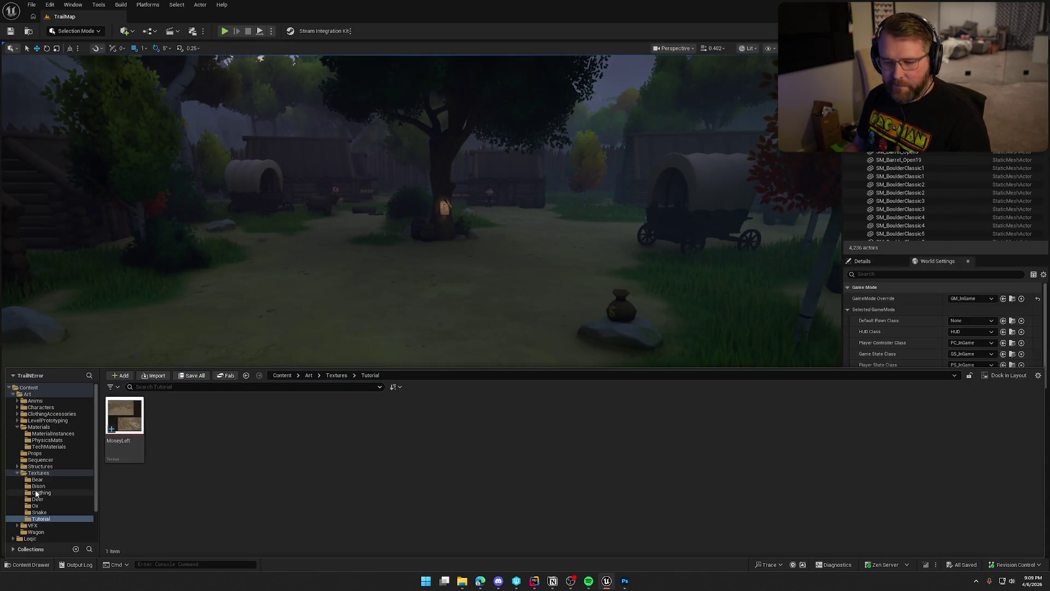
click(38, 427)
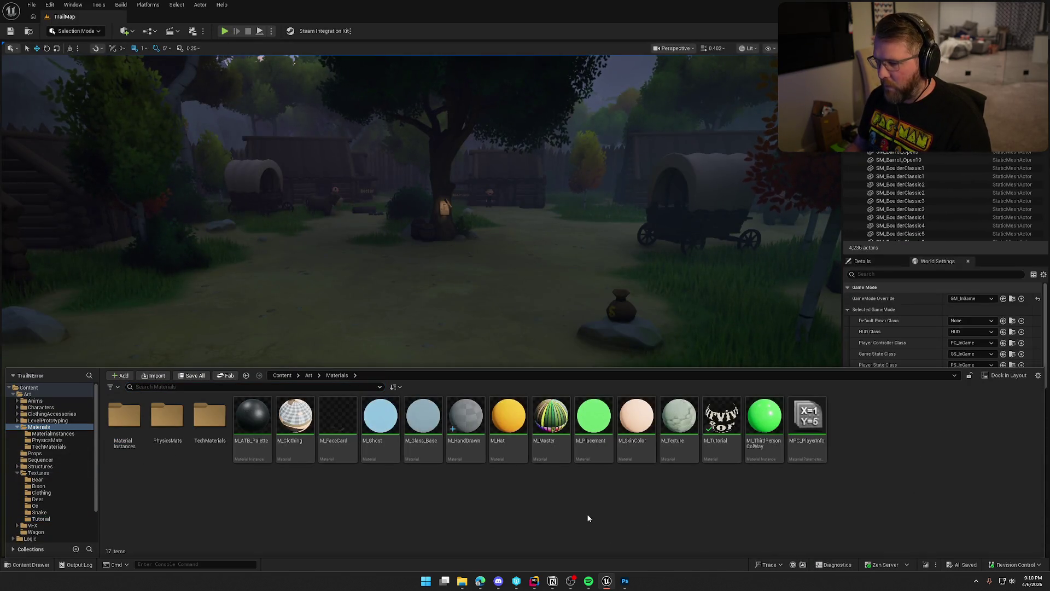
click(465, 427)
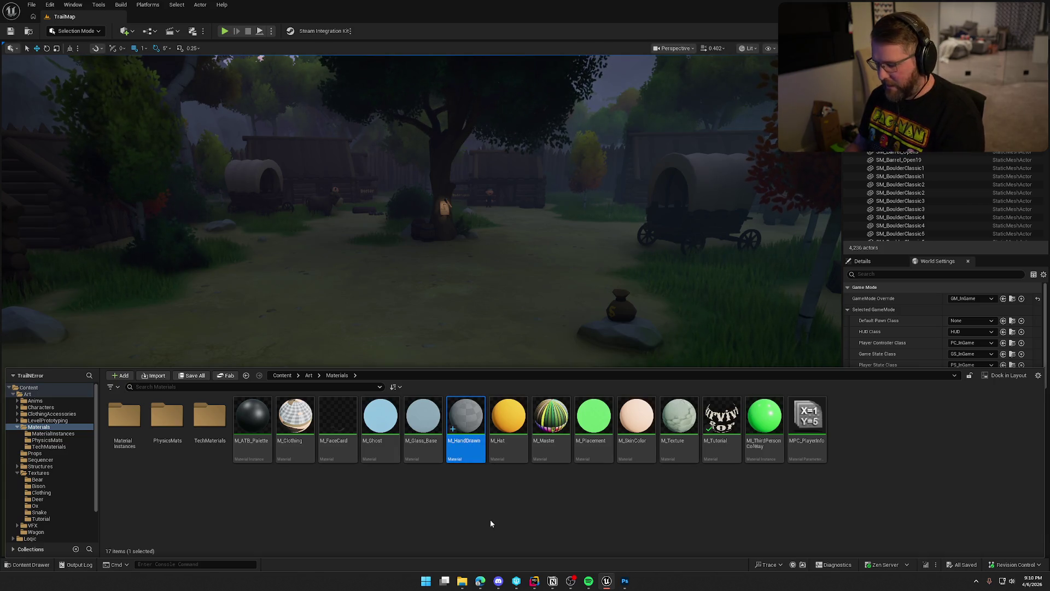
key(Delete)
click(466, 423)
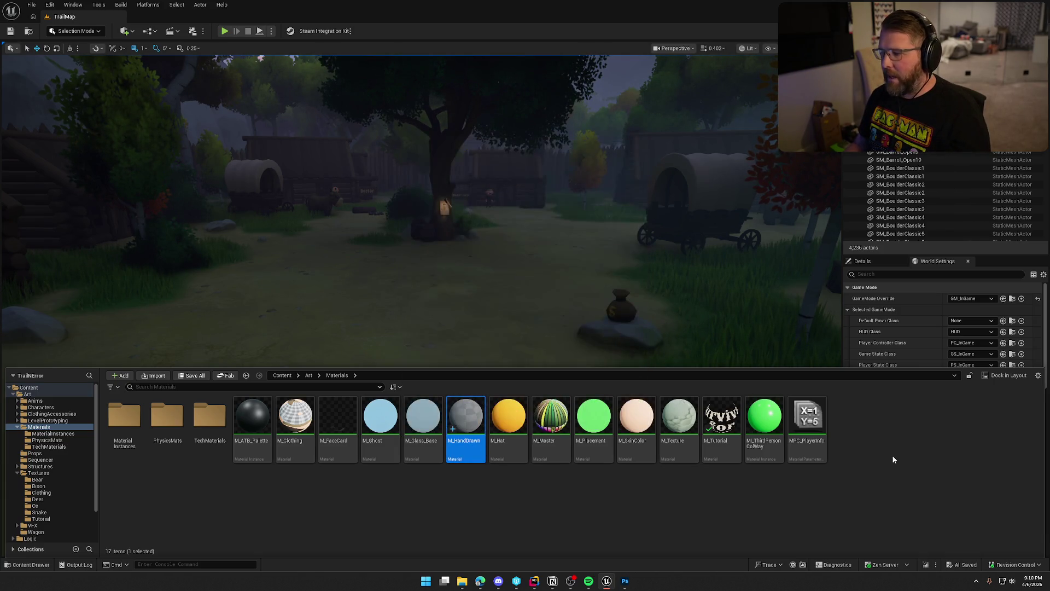